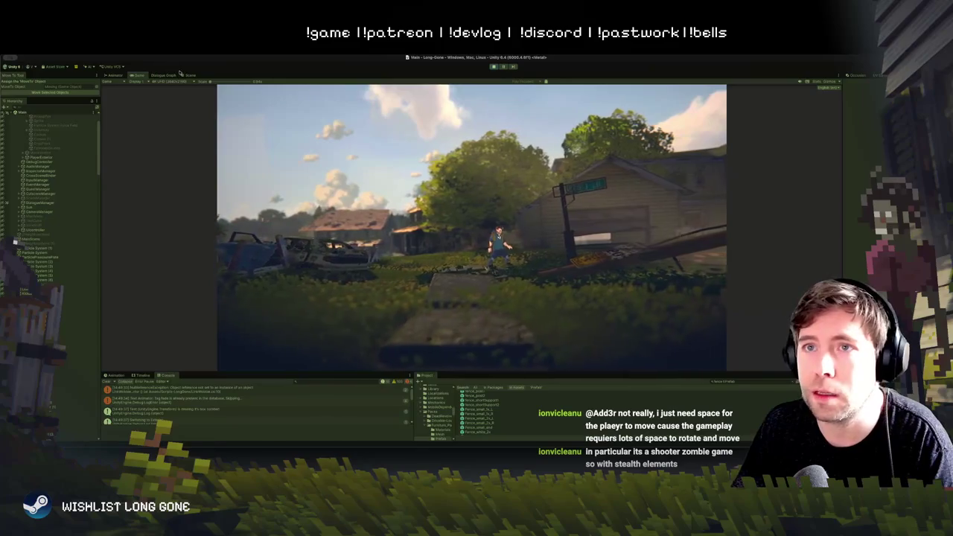
Step: Leave the running game and return to the Scene view of the fenced yard with car and hoop
key(super+1)
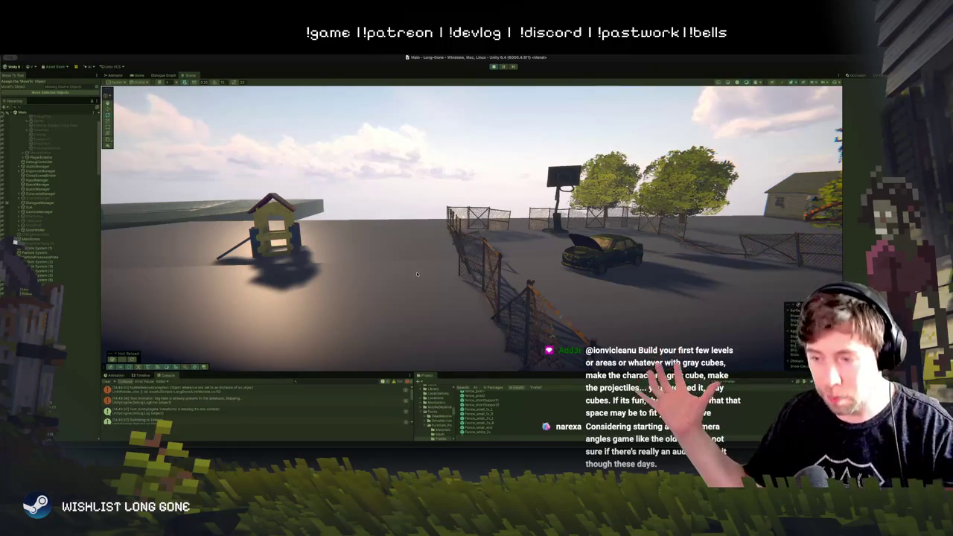
Step: Fly the Scene camera over the walled settlement and select the CIRCLE Z building
mouse_move(417, 274)
mouse_down()
mouse_move(313, 257)
mouse_move(397, 260)
mouse_move(429, 269)
mouse_move(421, 277)
mouse_move(512, 269)
mouse_move(501, 285)
mouse_move(481, 283)
mouse_up()
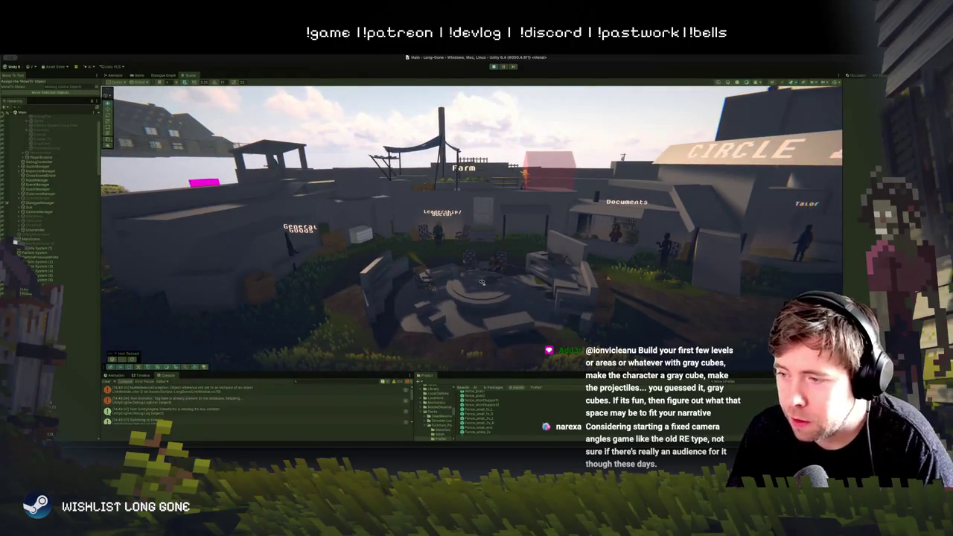
drag(481, 283, 481, 282)
click(503, 241)
Step: Select the Tailor building beside the CIRCLE Z sign, orbit around it, then deselect it
click(542, 253)
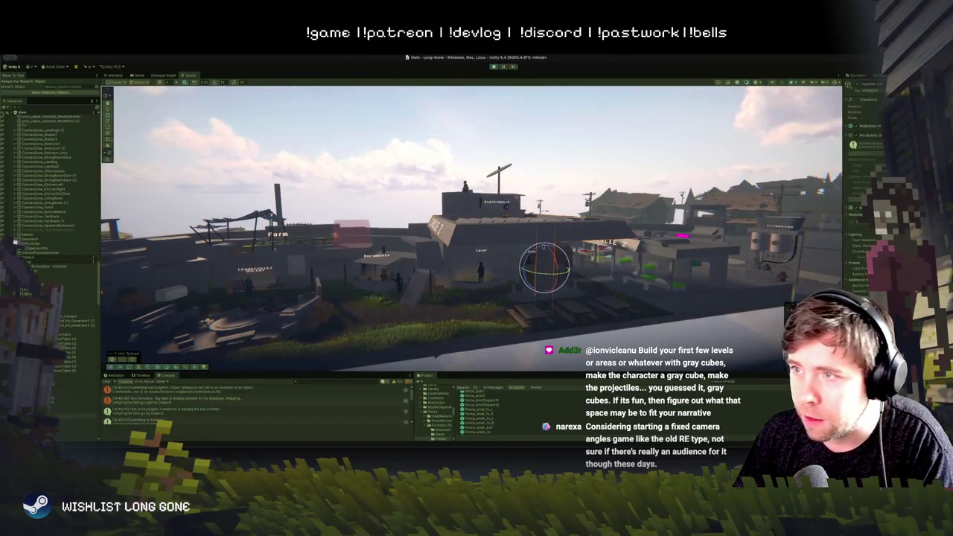
click(499, 240)
mouse_move(498, 239)
mouse_down()
mouse_move(531, 254)
mouse_move(514, 252)
mouse_move(522, 238)
mouse_move(515, 257)
mouse_move(532, 280)
mouse_up()
click(528, 276)
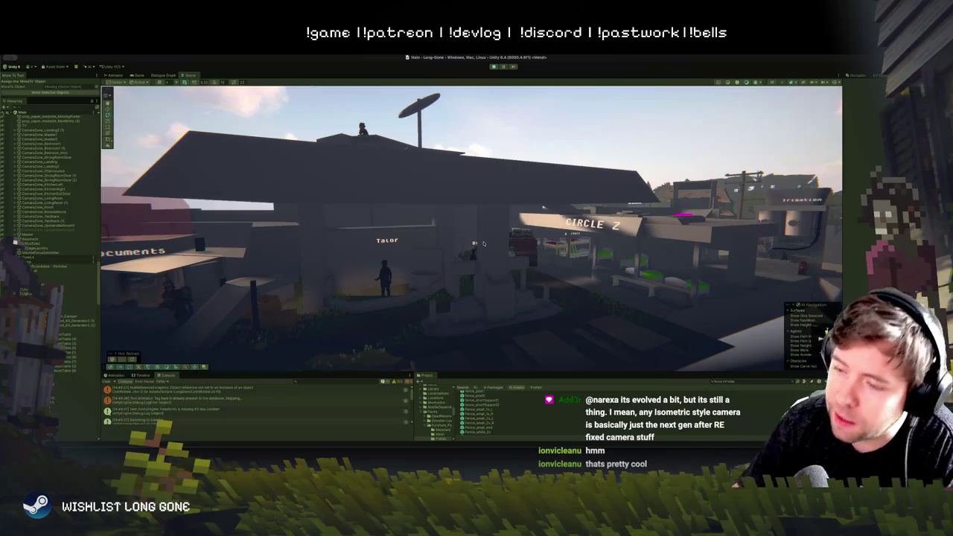
Step: Zoom and fly the Scene camera down to street level by the Tailor stall
scroll(503, 285, down, 5)
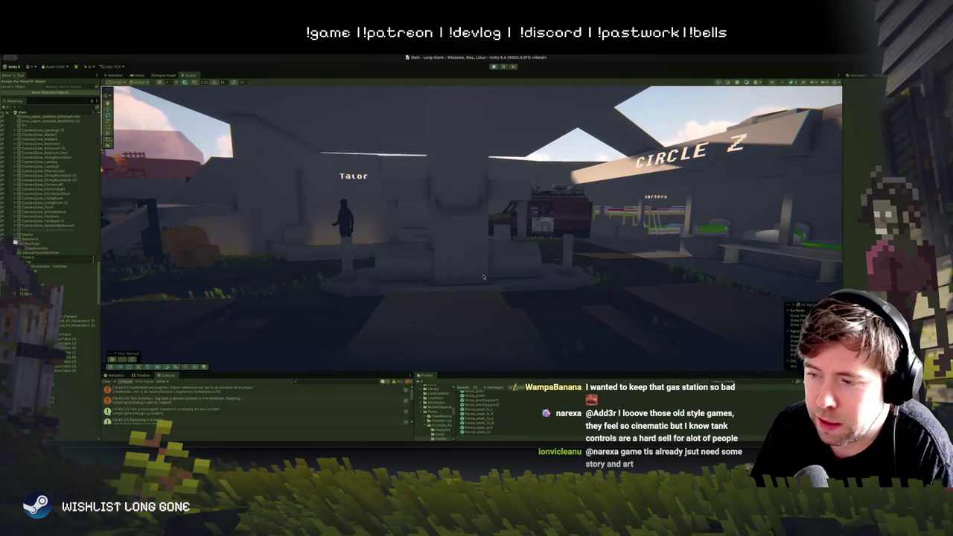
key(w)
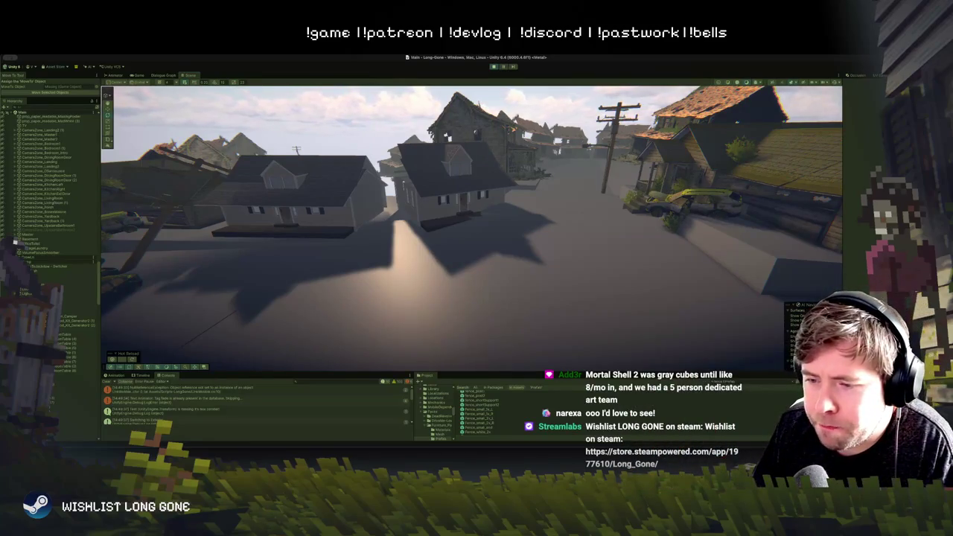
Step: Tilt the Scene view back to show more sky above the street of grey blockout houses
drag(517, 240, 513, 227)
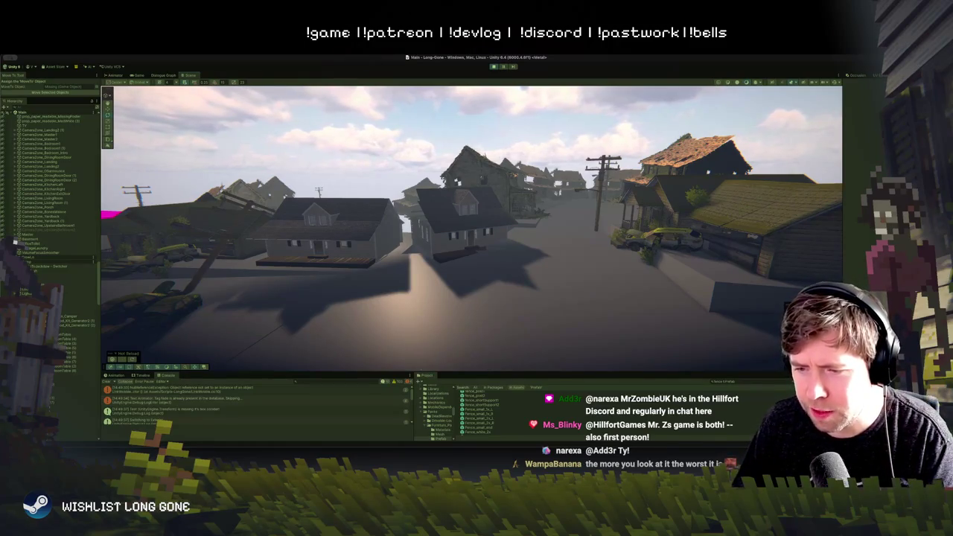
Step: Fly the Scene camera up the street toward the two grey houses, tilting up for more sky
key(w)
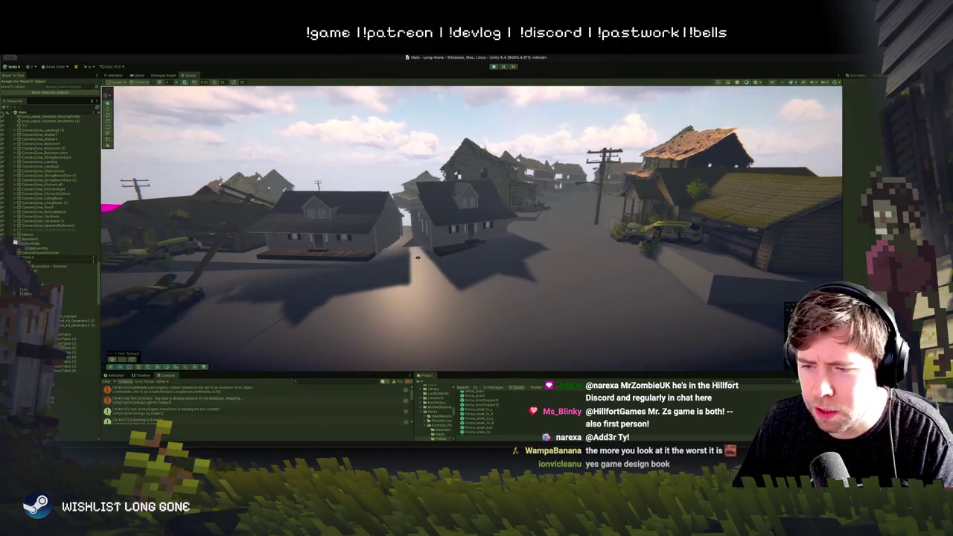
key(w)
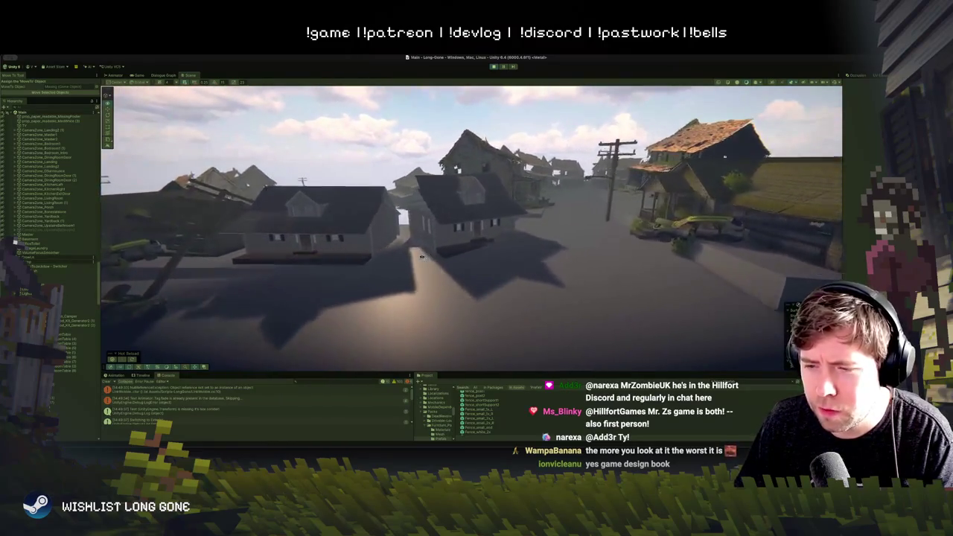
key(w)
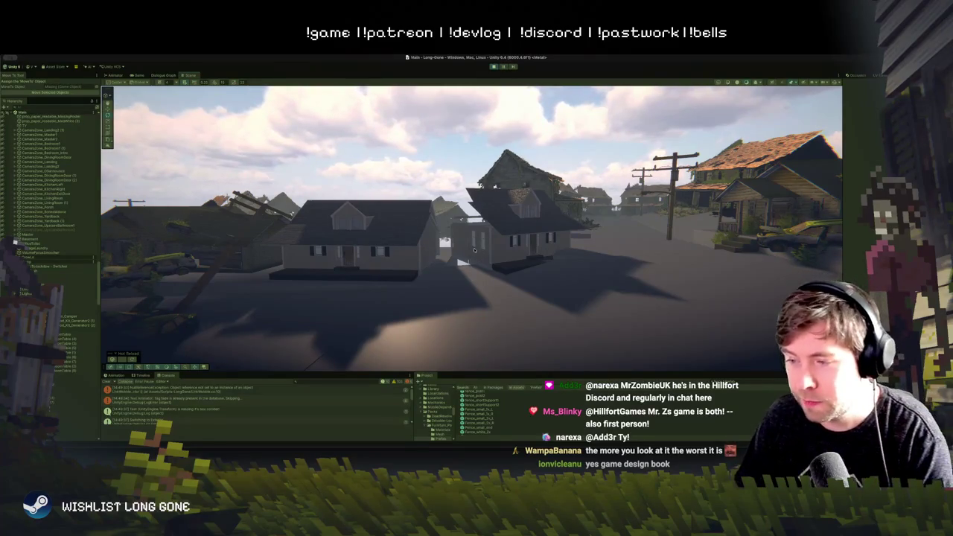
mouse_move(462, 262)
mouse_down()
mouse_move(478, 254)
mouse_move(477, 265)
mouse_up()
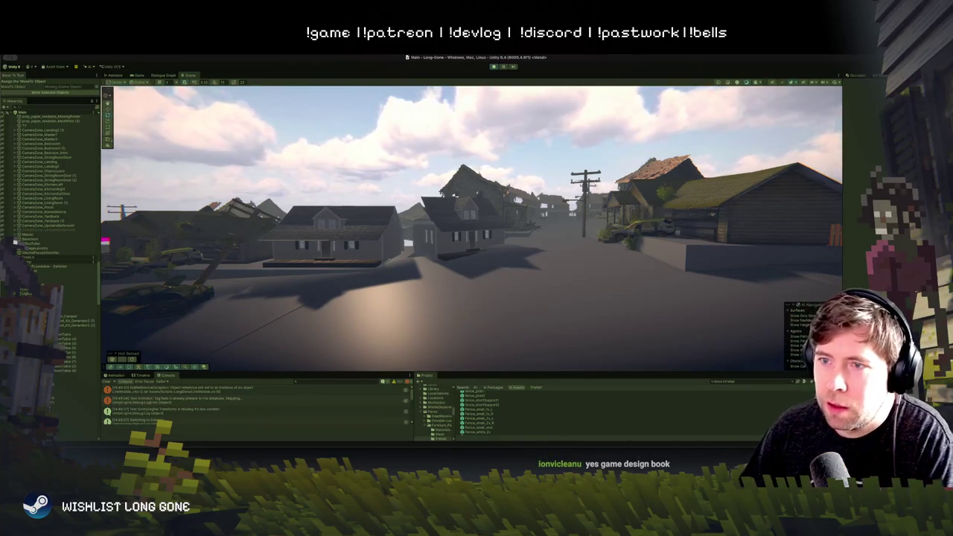
Step: Swing the Scene view to frame the cutaway house, tree-lined road and wooden fence
mouse_move(645, 102)
mouse_down()
mouse_move(604, 193)
mouse_move(573, 229)
mouse_move(551, 222)
mouse_up()
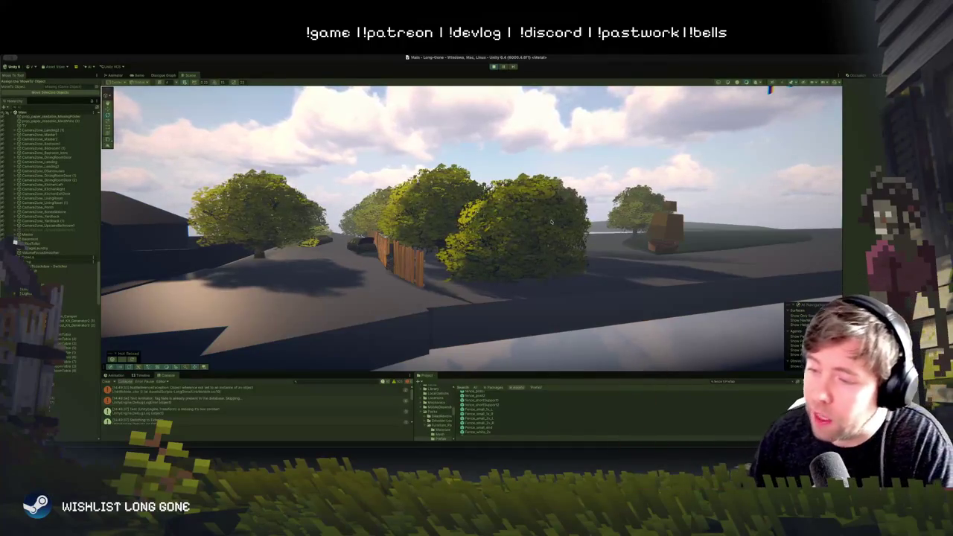
mouse_move(555, 221)
mouse_down()
mouse_move(514, 266)
mouse_move(533, 255)
mouse_up()
Step: Select the ground block along the street, check it from another angle, then clear the selection
click(534, 255)
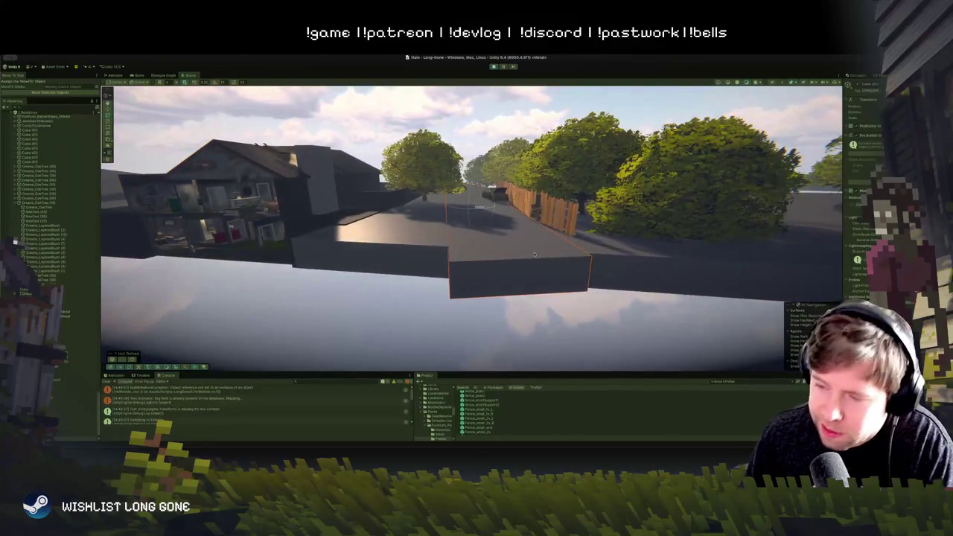
drag(534, 255, 554, 283)
click(557, 321)
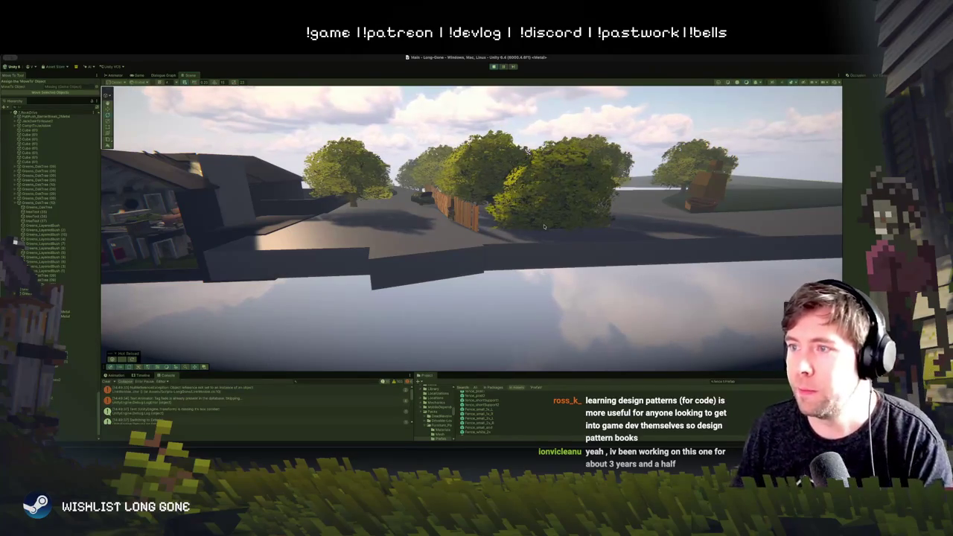
Step: Orbit over to the Park road and select the small playhouse in the fenced lot
mouse_move(529, 258)
mouse_down()
mouse_move(553, 261)
mouse_move(503, 265)
mouse_move(552, 258)
mouse_move(558, 229)
mouse_up()
click(549, 268)
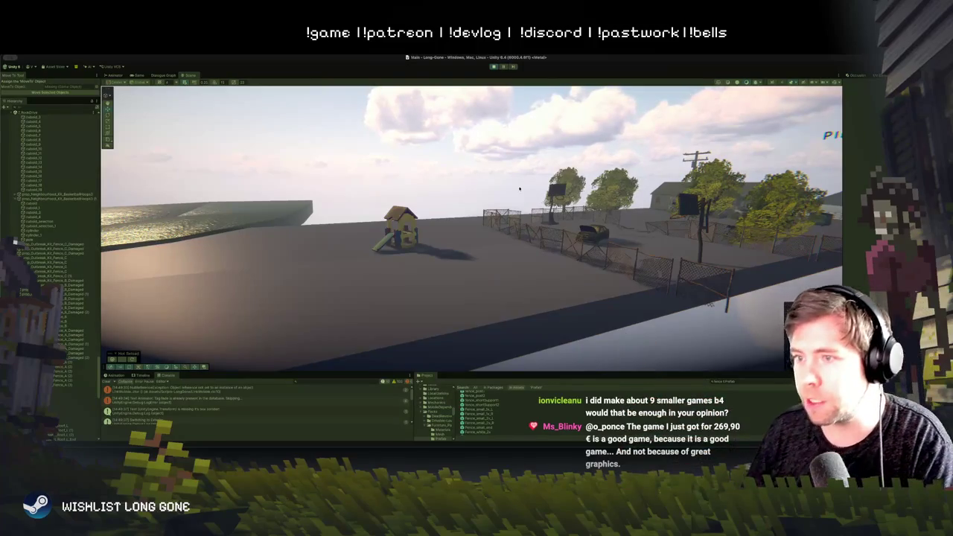
Step: Walk the player across the yard past the playhouse, basketball hoop and open-hood car toward the fence
key(w)
key(w)
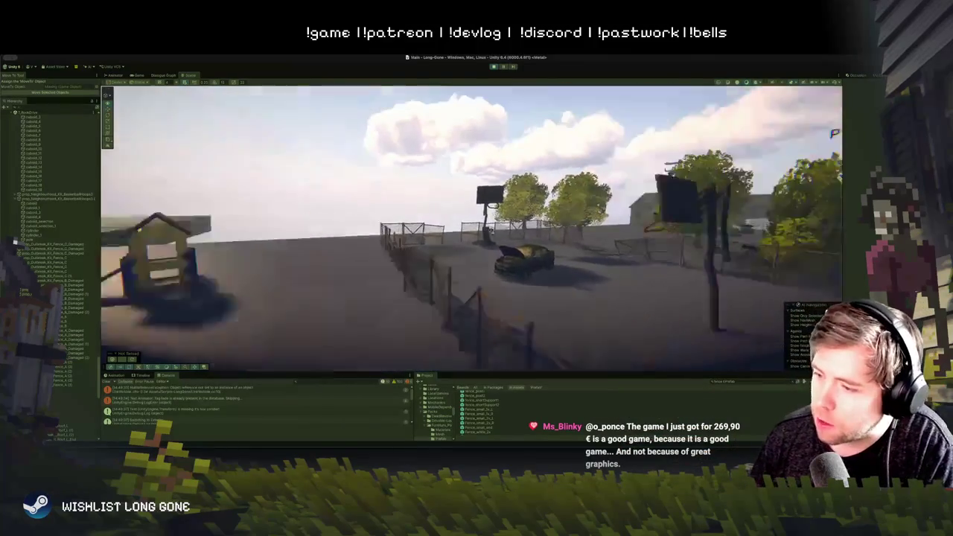
key(w)
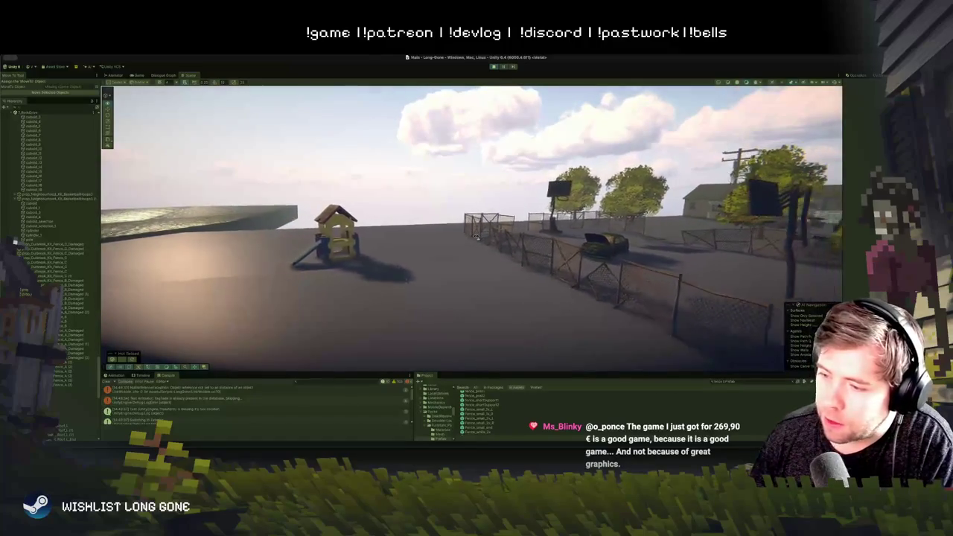
key(w)
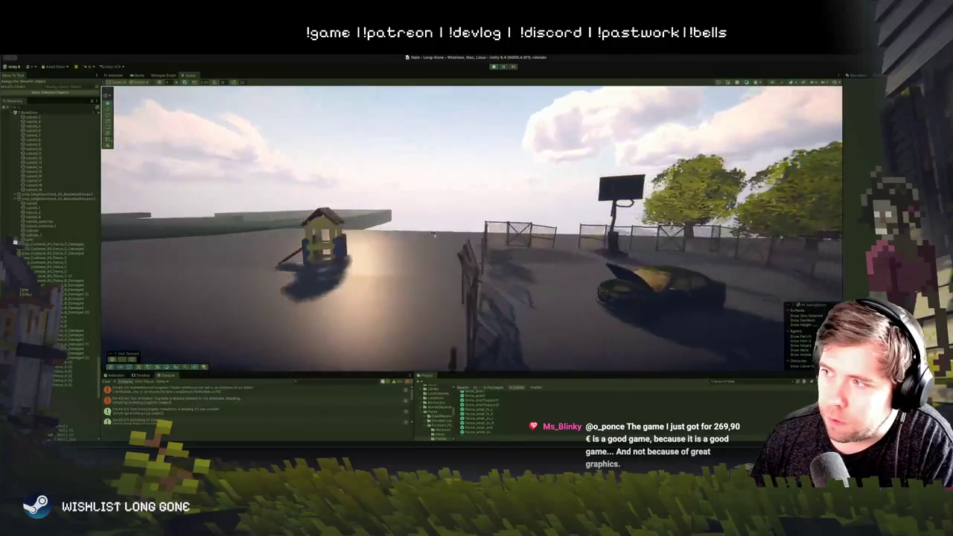
key(w)
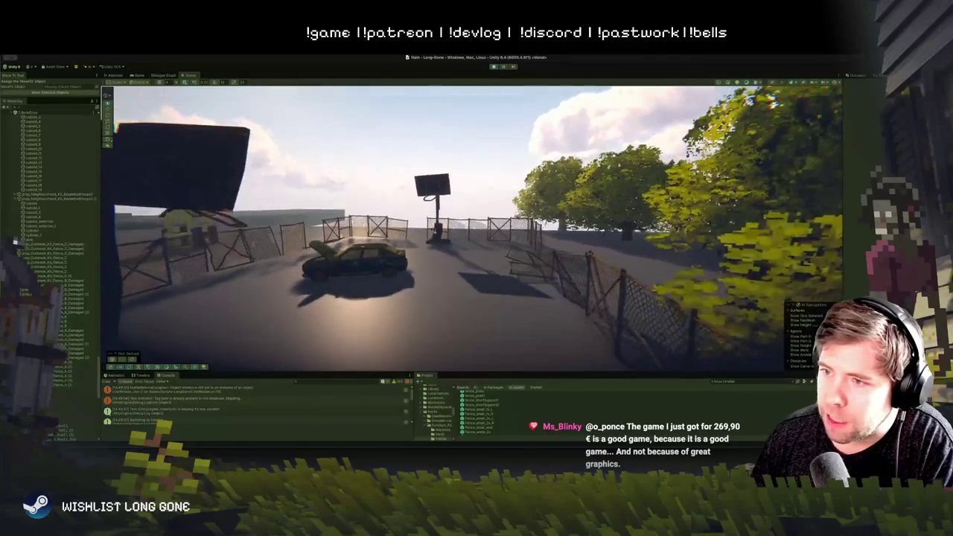
key(w)
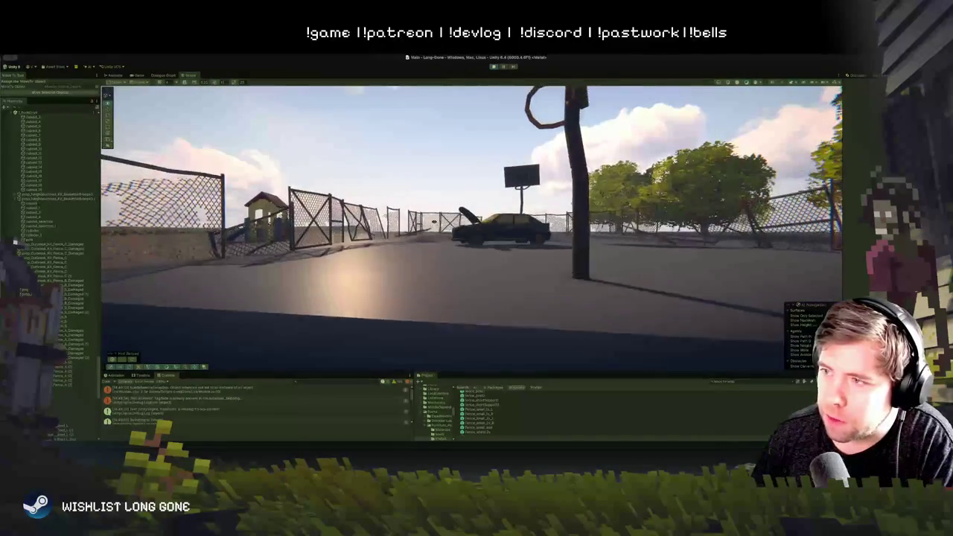
key(w)
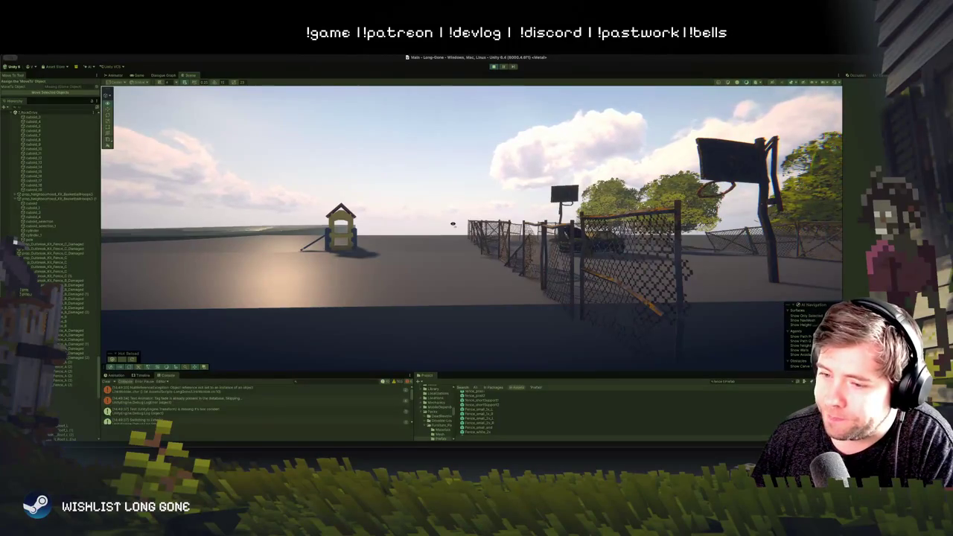
key(w)
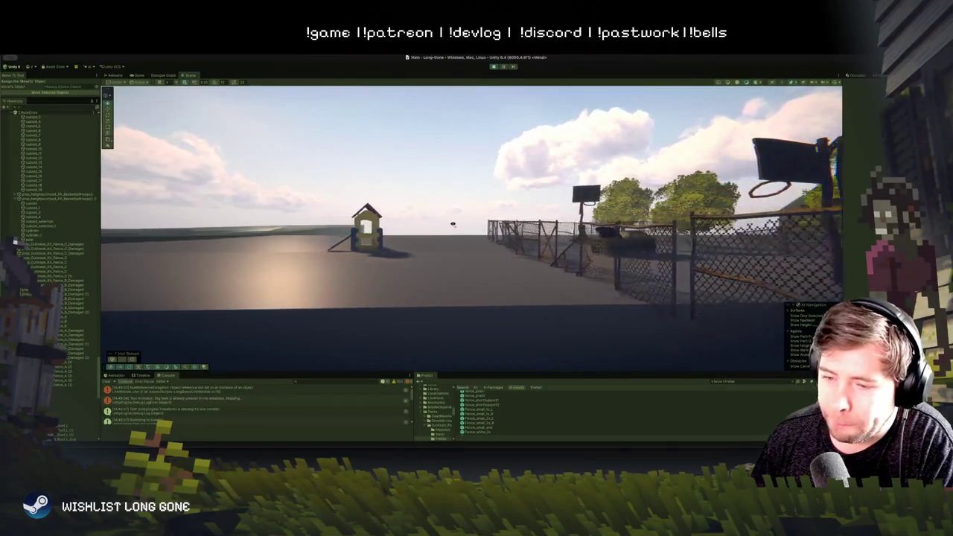
key(w)
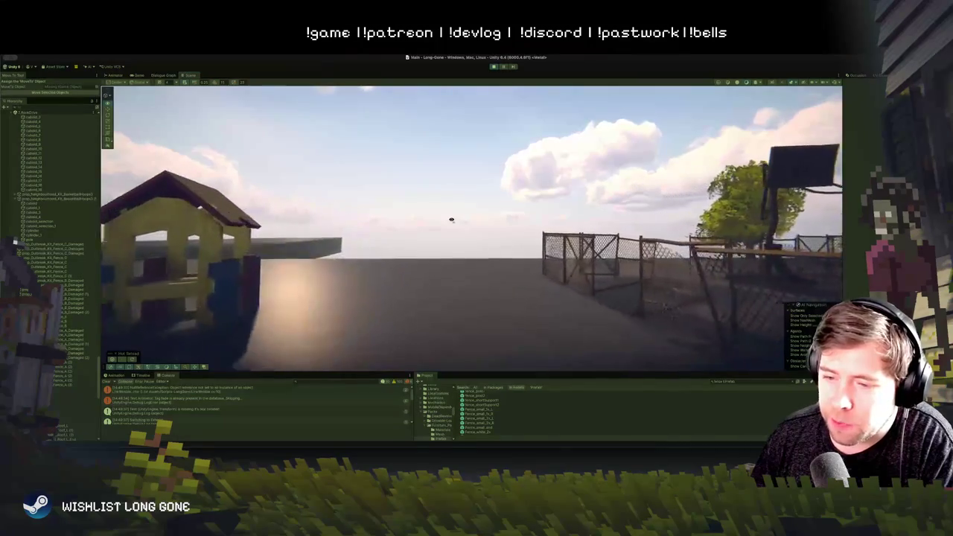
key(w)
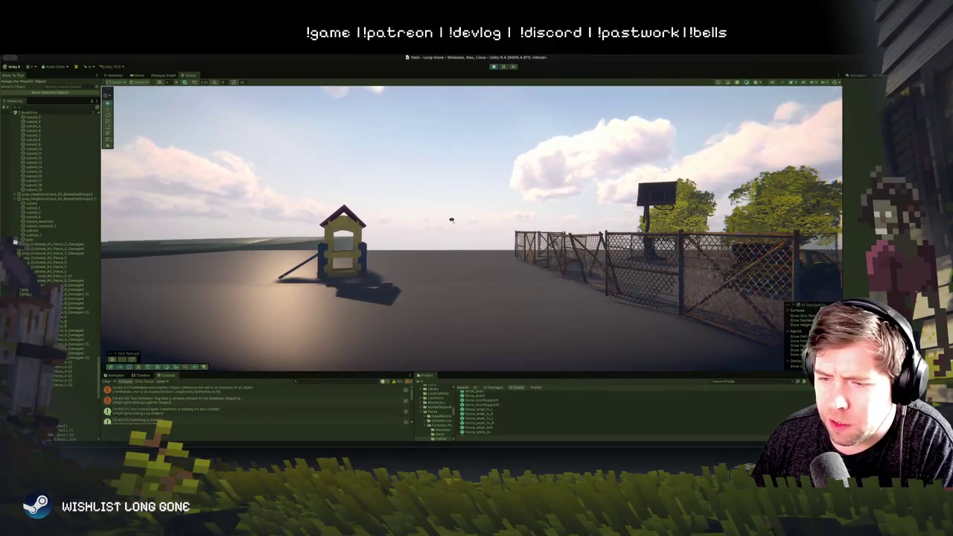
Step: Walk along the basketball court fence up to the hoop and car, then look past the playground
key(s)
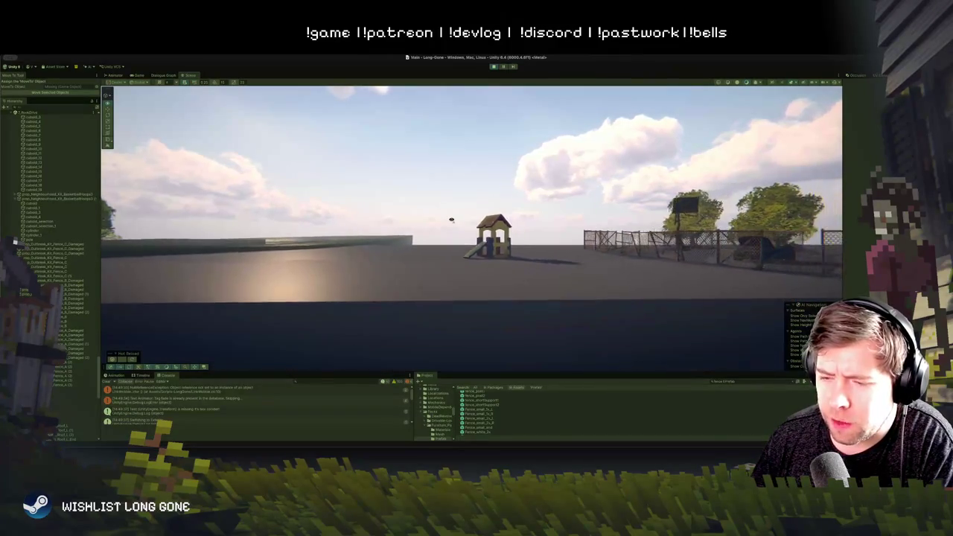
key(d)
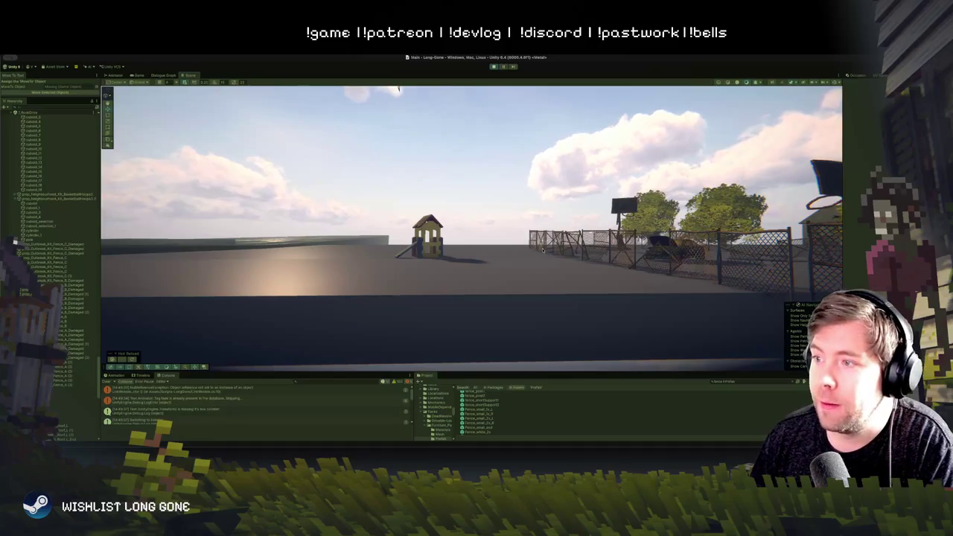
key(w)
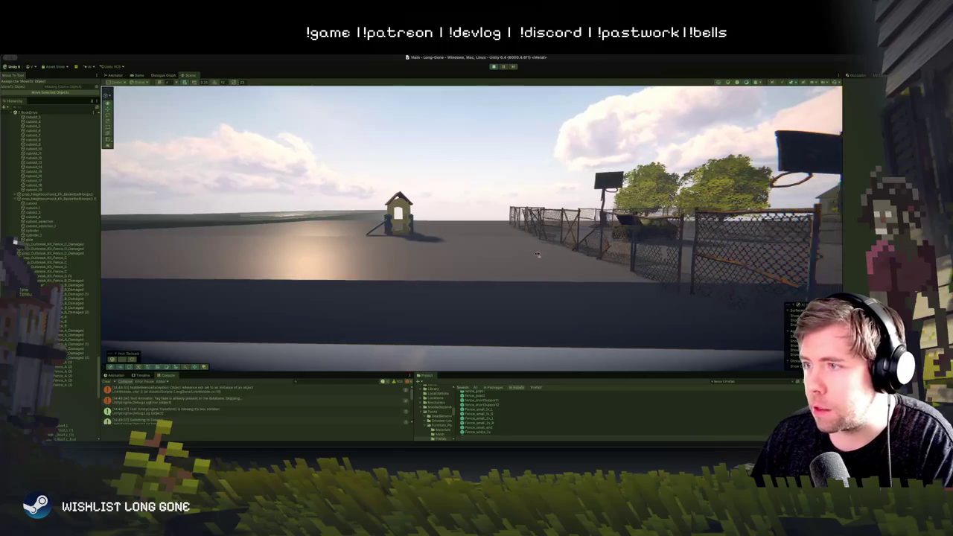
key(w)
key(s)
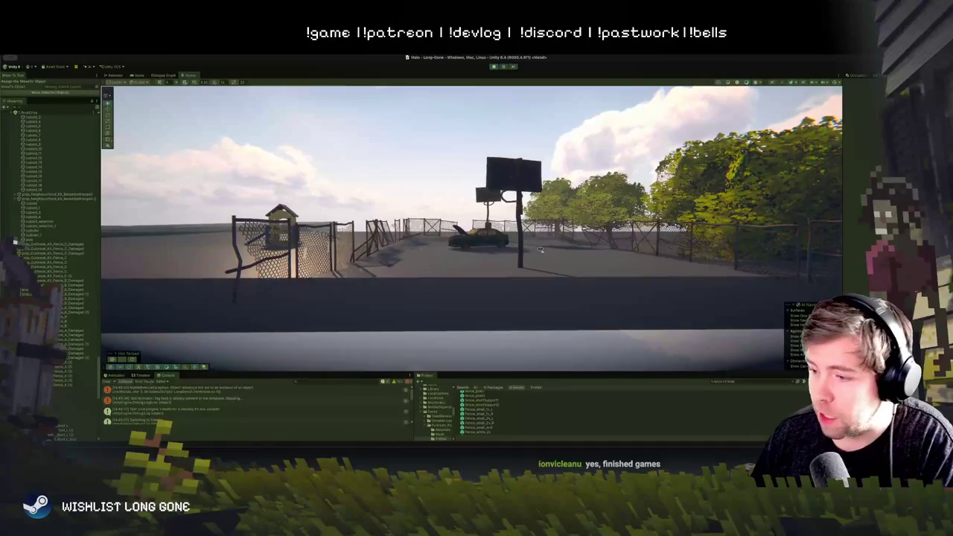
key(a)
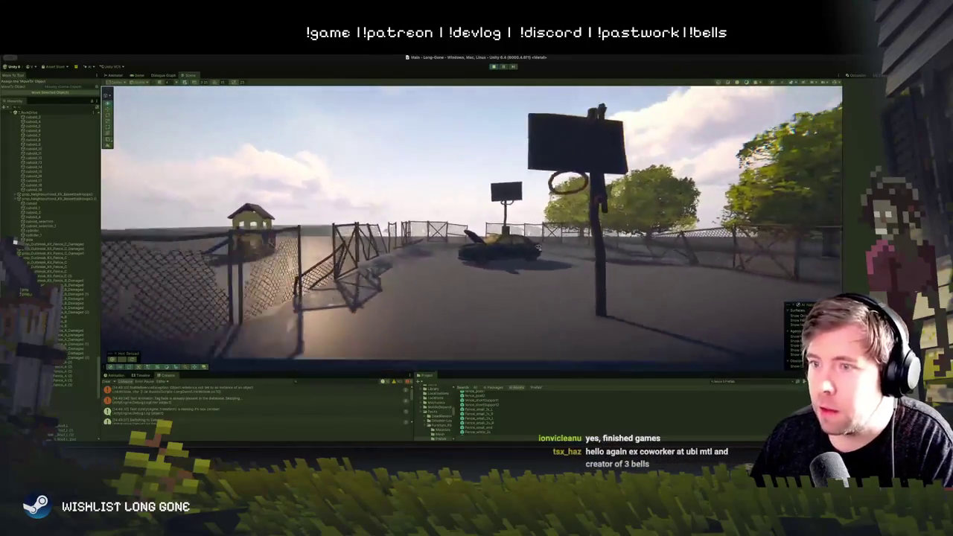
key(a)
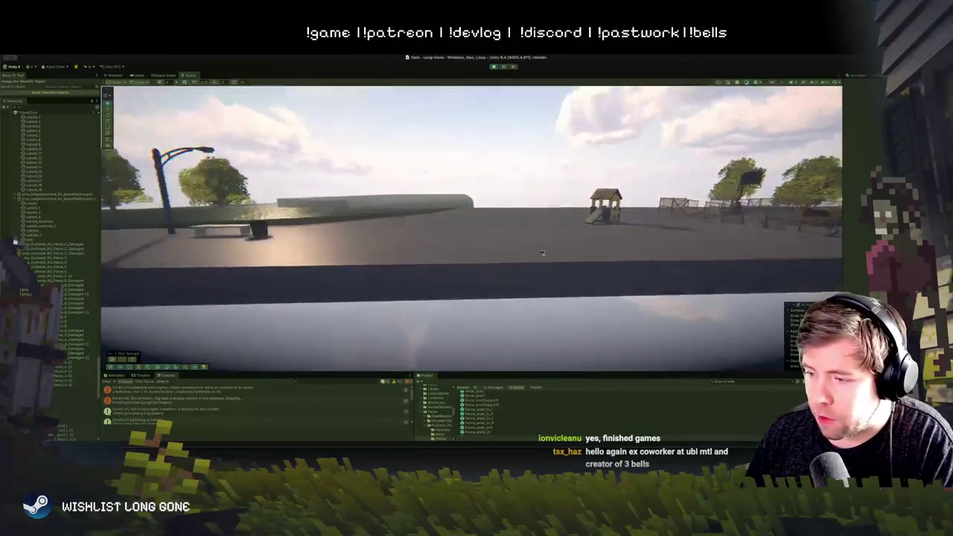
Step: Walk past the lamp post and down the fenced road to the car lot, then try Ctrl+S
key(w)
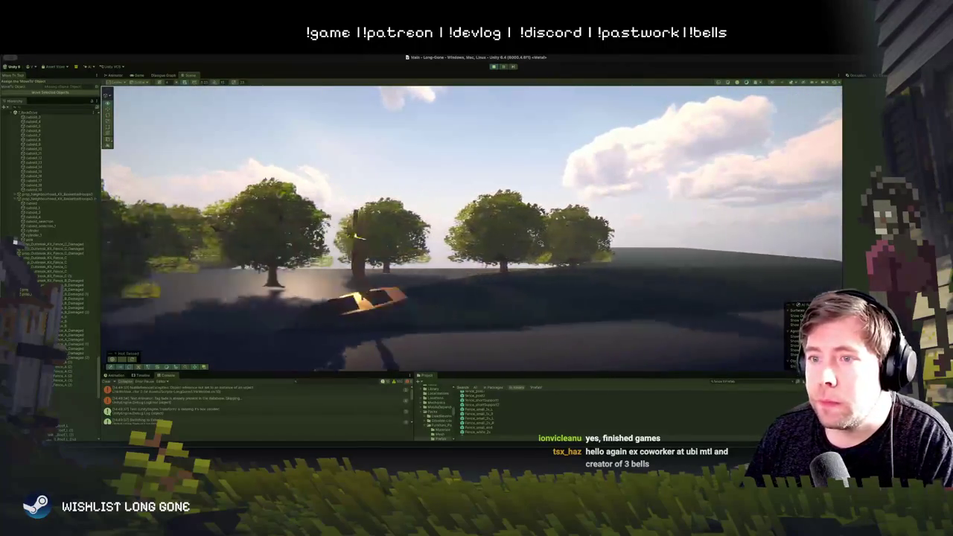
key(a)
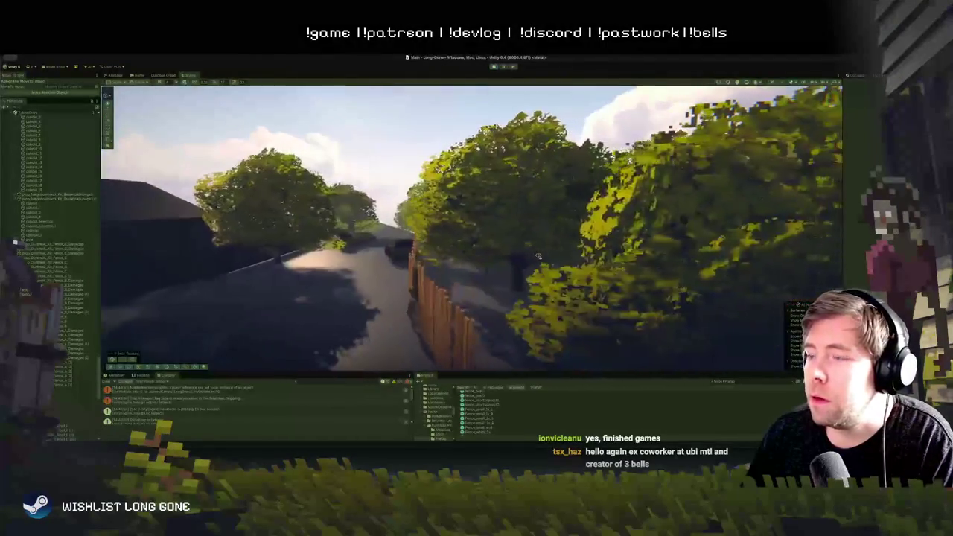
key(w)
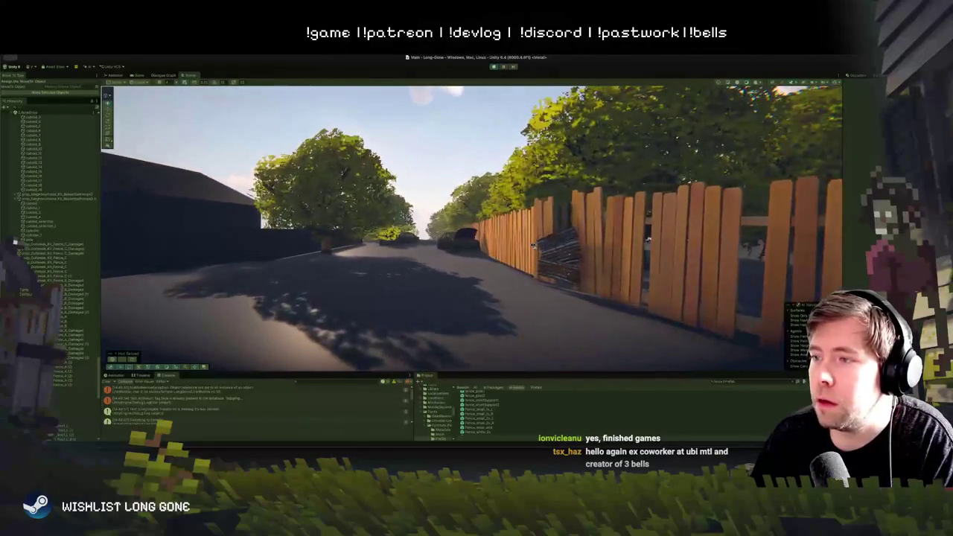
key(w)
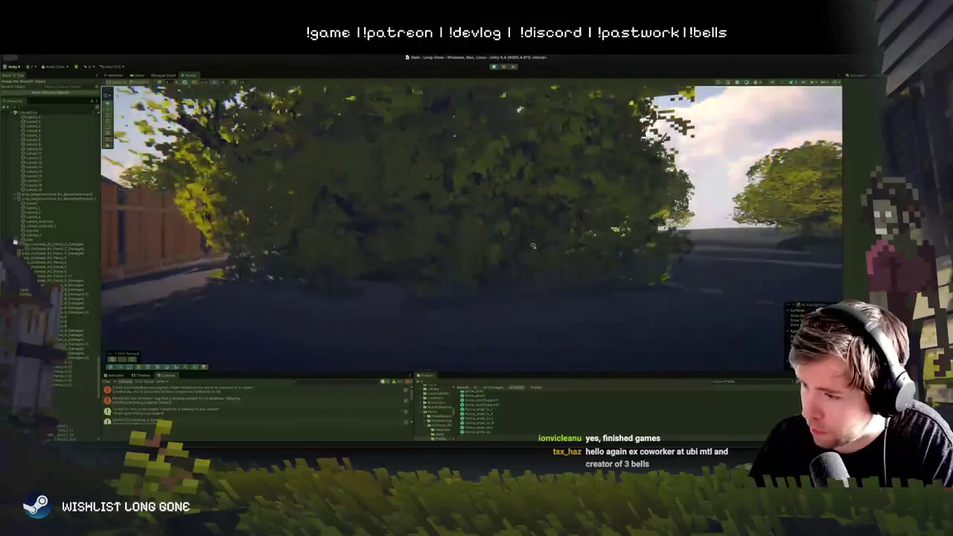
key(s)
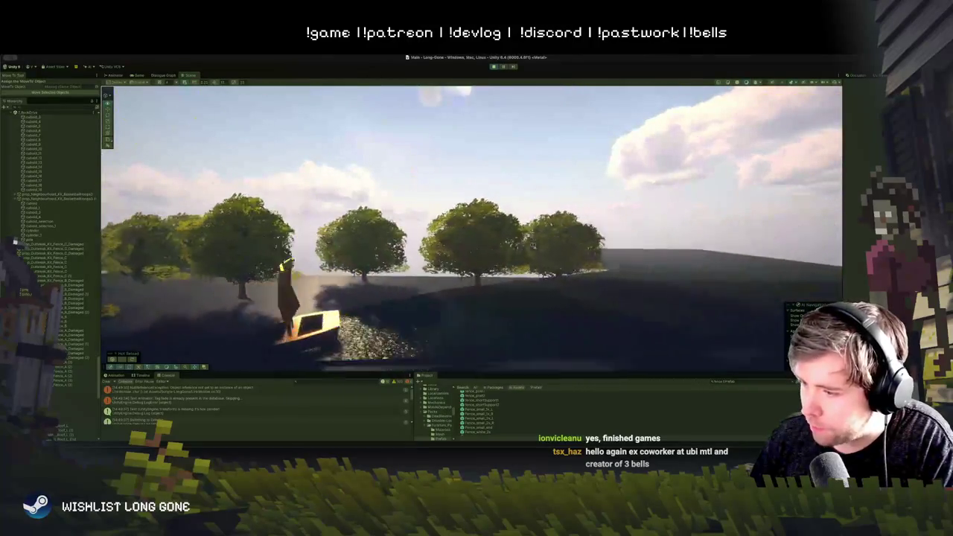
key(w)
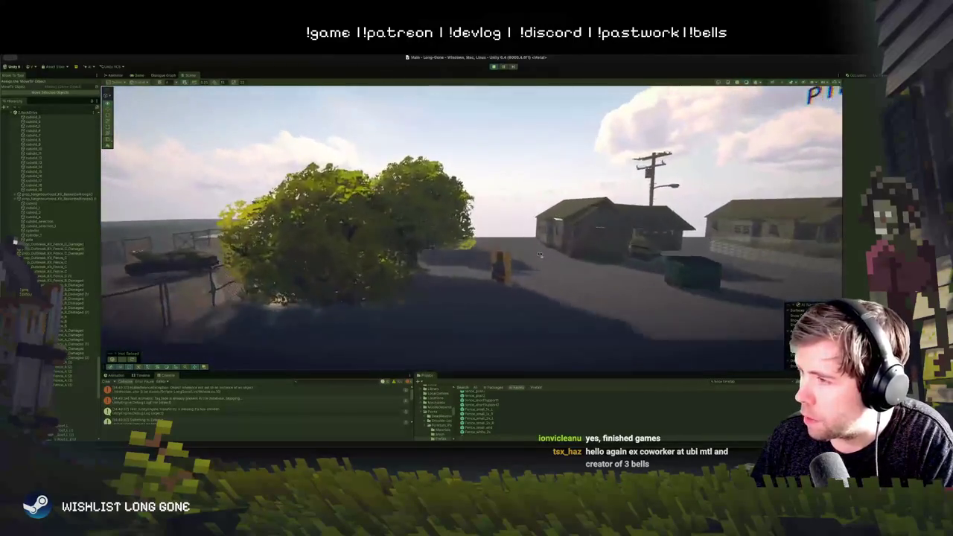
key(w)
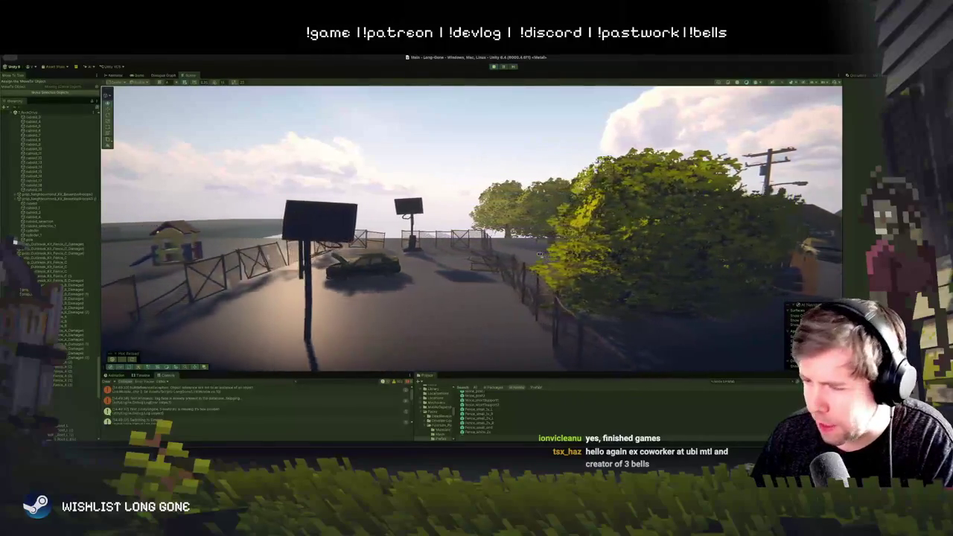
key(w)
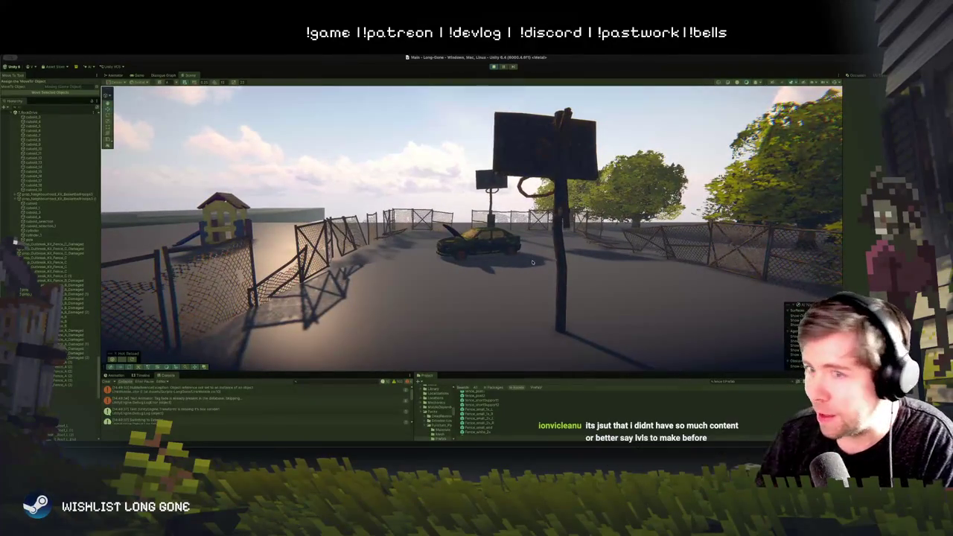
key(ctrl+s)
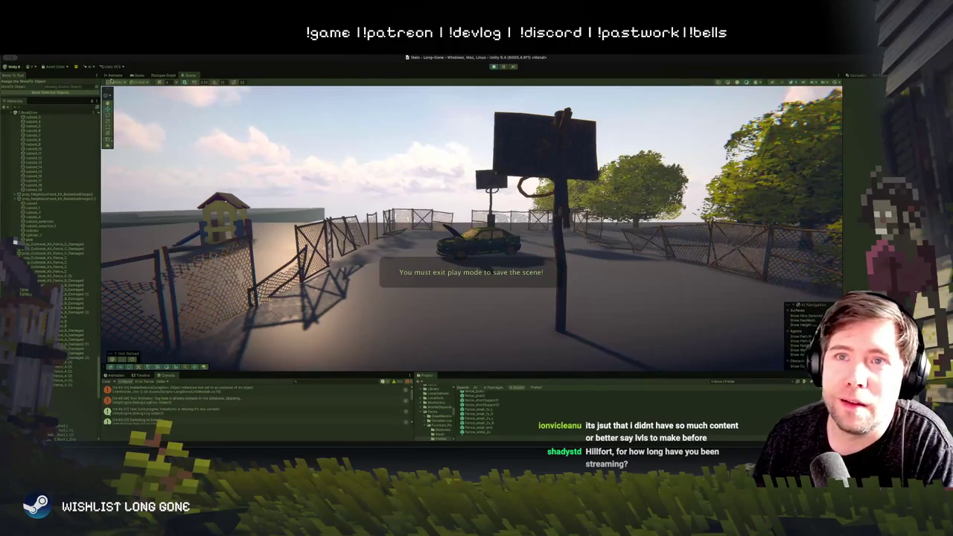
Step: Stop the game, turn the Scene view toward the playhouse, and restart Play mode
click(134, 75)
click(493, 67)
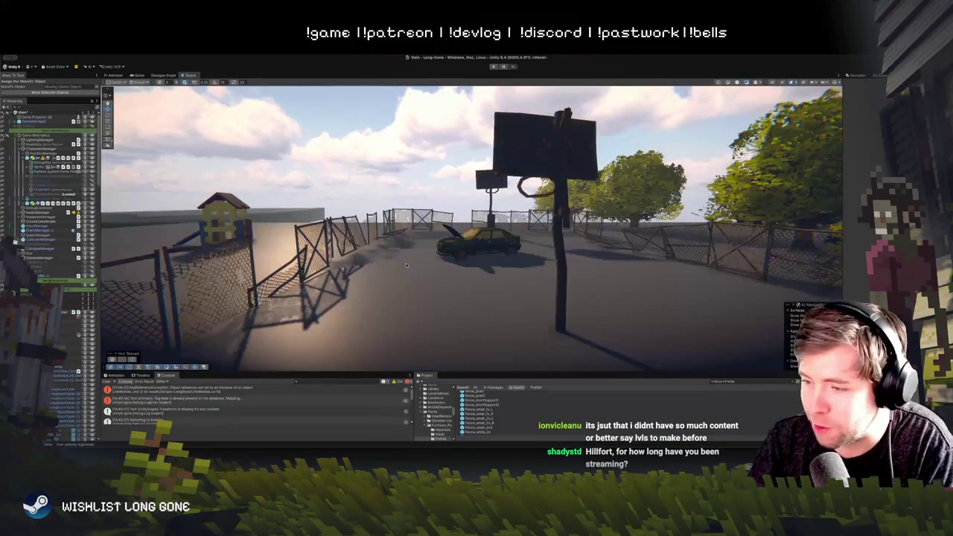
drag(428, 290, 432, 265)
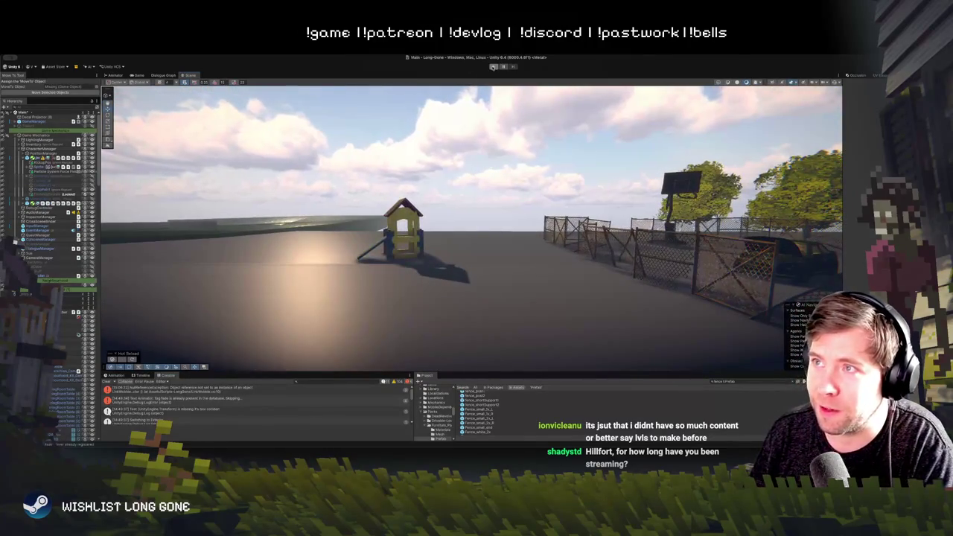
click(493, 66)
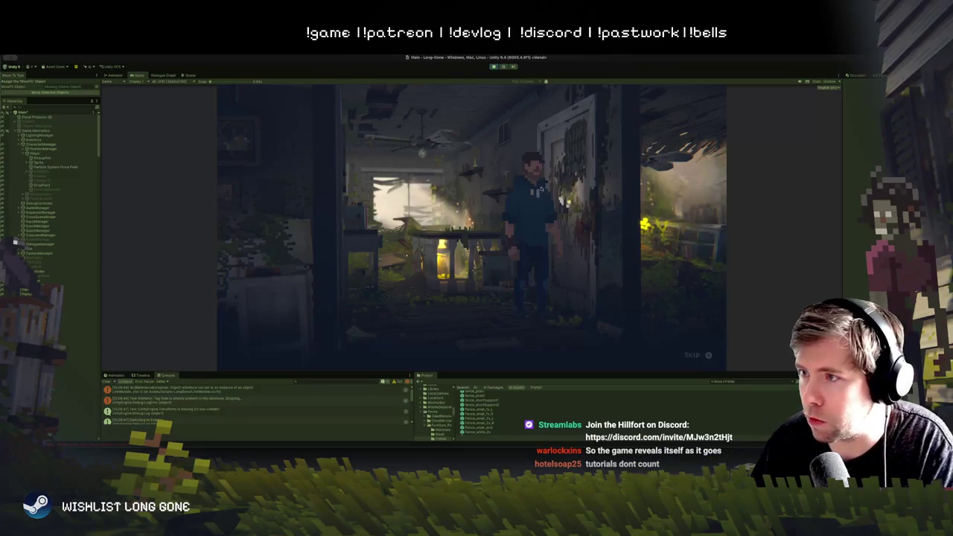
Step: Stop the game after the overgrown-house opening cutscene has played
click(495, 66)
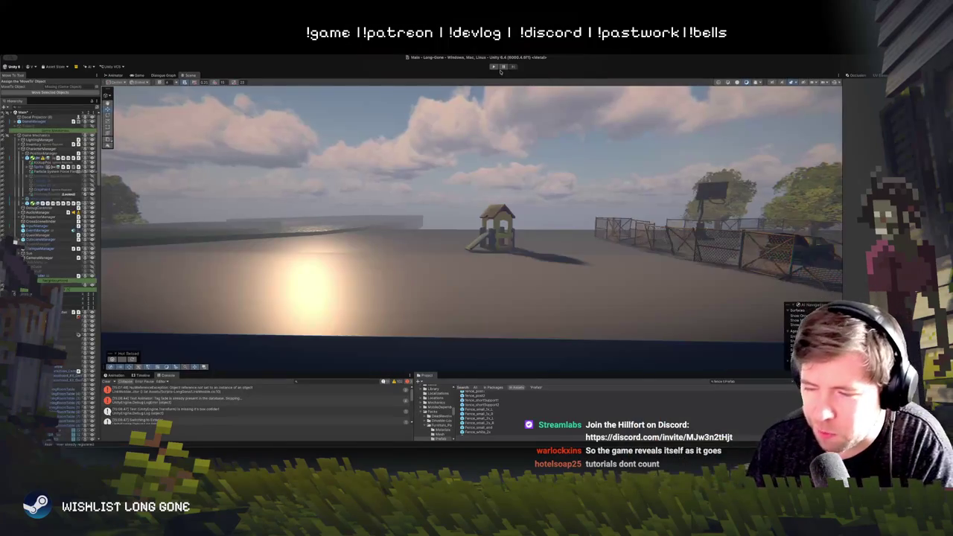
mouse_move(529, 203)
mouse_down()
mouse_move(499, 214)
mouse_move(525, 196)
mouse_up()
mouse_move(559, 231)
mouse_down()
mouse_move(560, 245)
mouse_move(531, 282)
mouse_up()
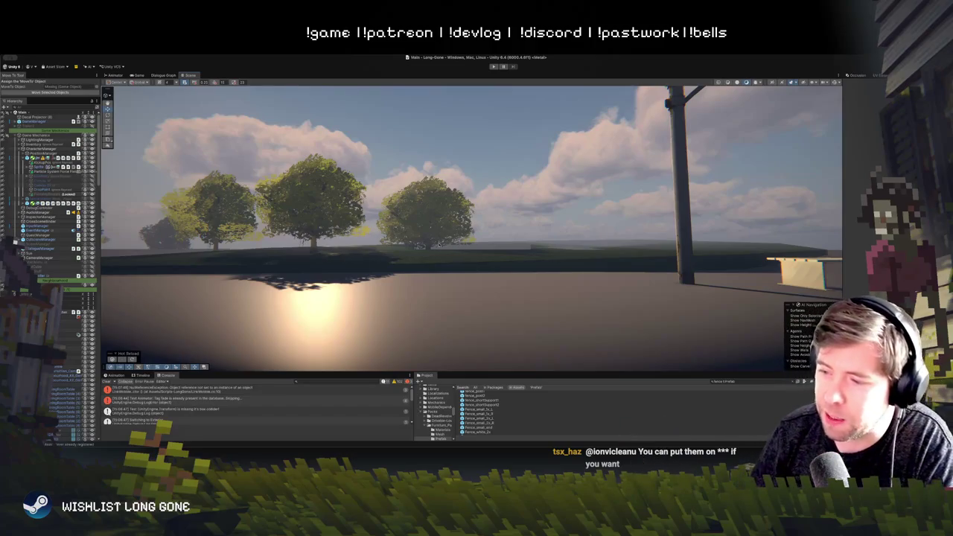
click(438, 249)
scroll(486, 249, up, 5)
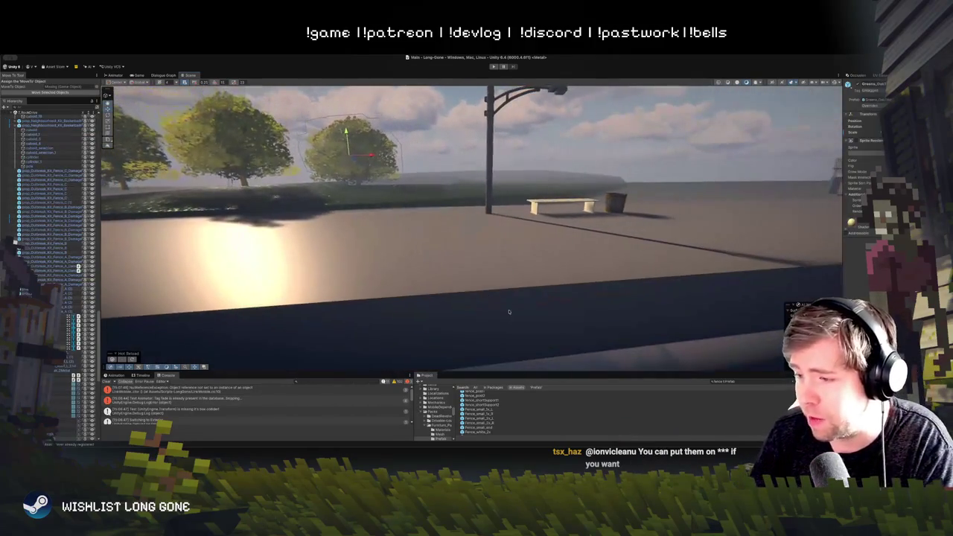
mouse_move(508, 311)
mouse_down()
mouse_move(546, 257)
mouse_move(533, 256)
mouse_move(524, 289)
mouse_move(503, 294)
mouse_move(515, 295)
mouse_up()
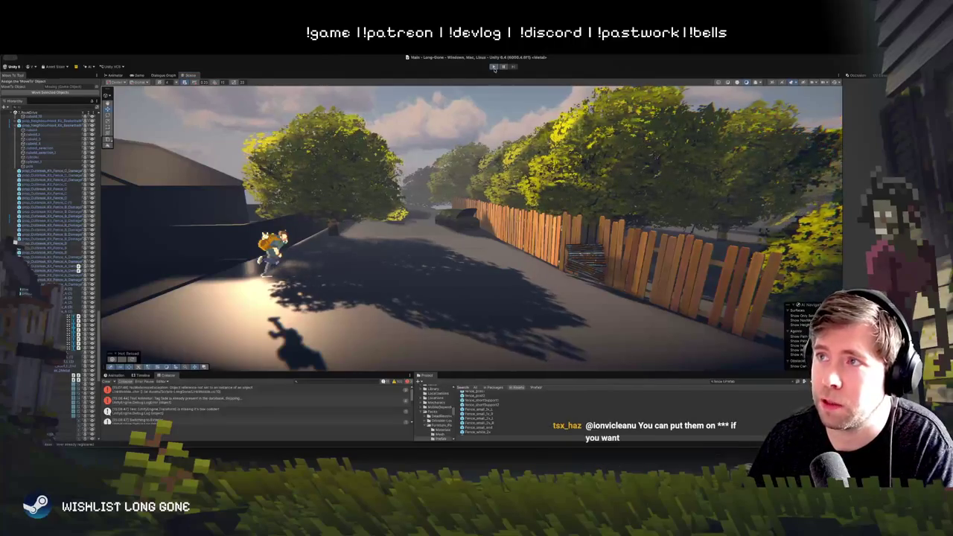
Step: Enter Play mode with Ctrl+P to play-test the level
key(ctrl+p)
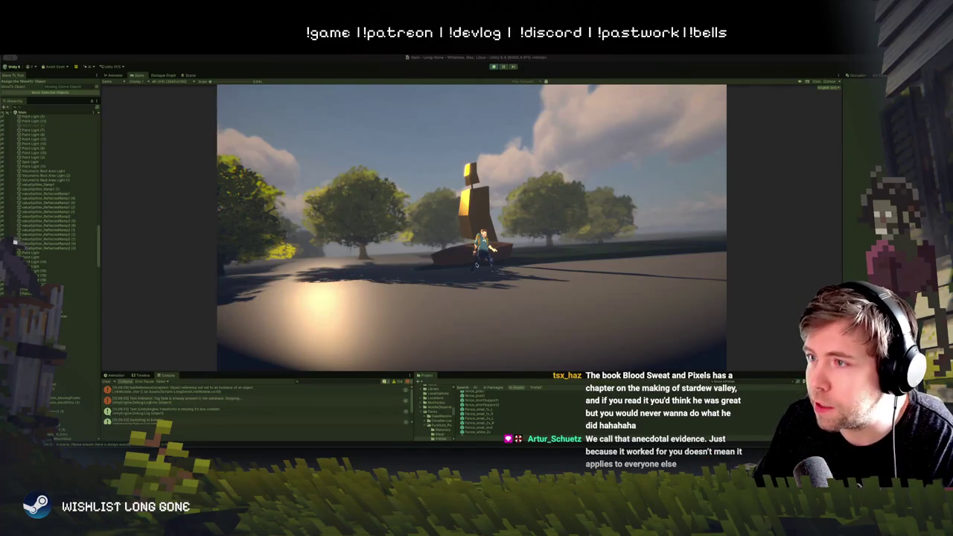
Step: Run the character across the park with a jump, over to the tall post and toward the trees
key(d)
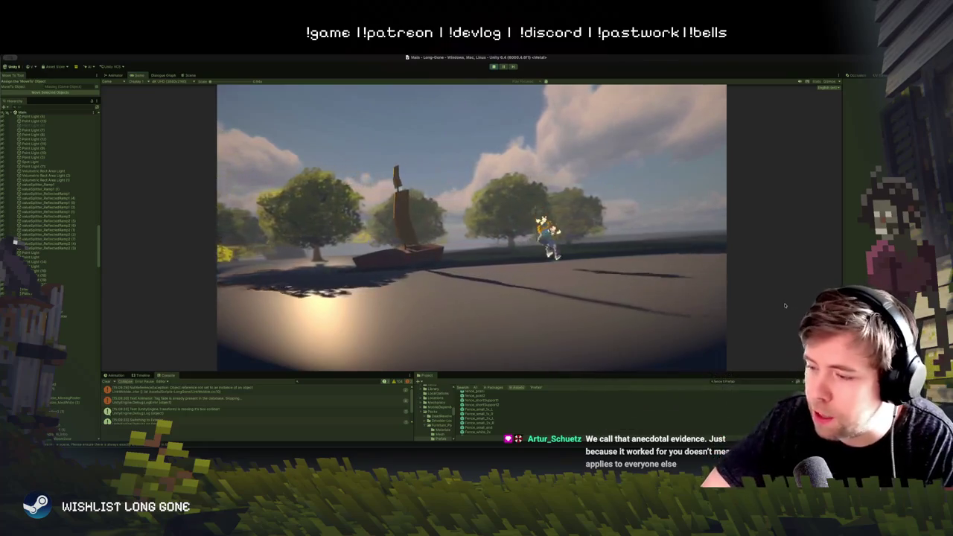
key(space)
key(a)
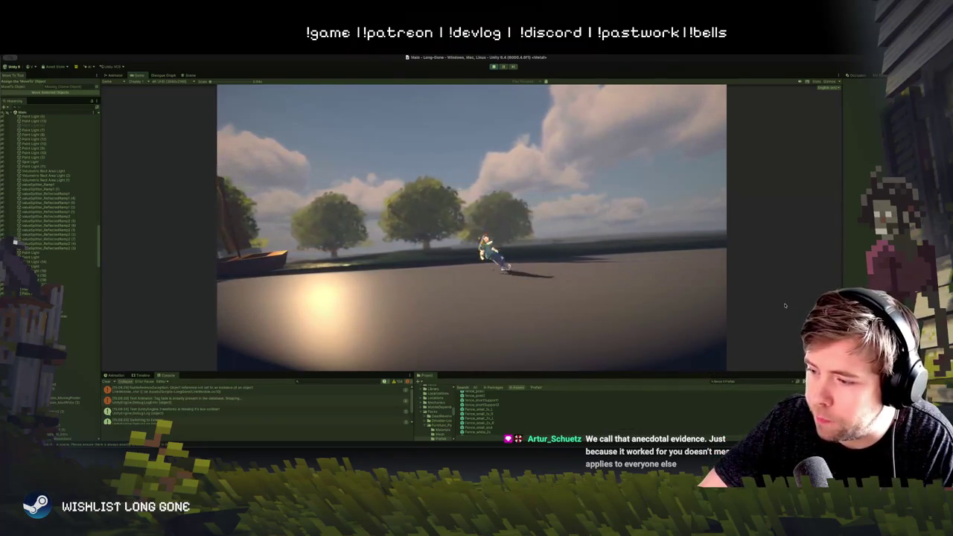
key(w)
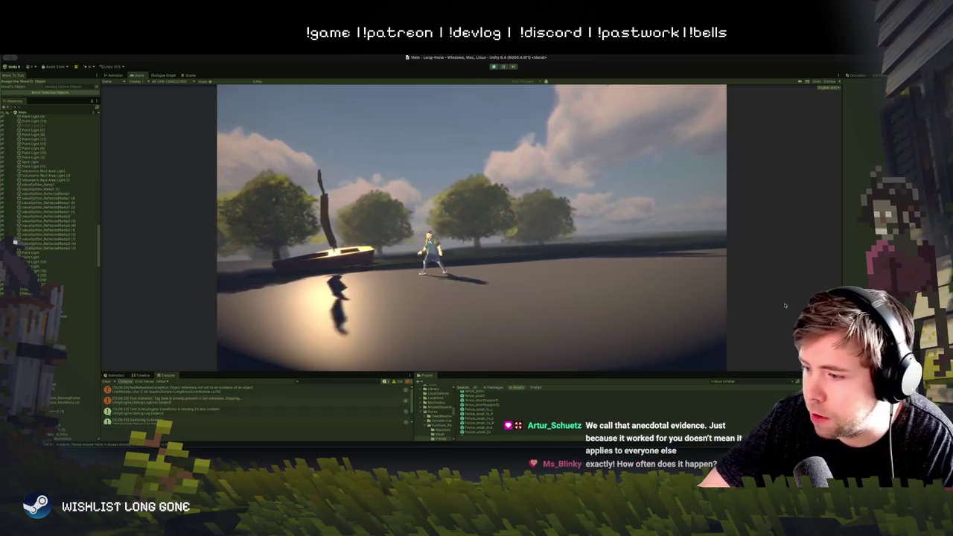
key(d)
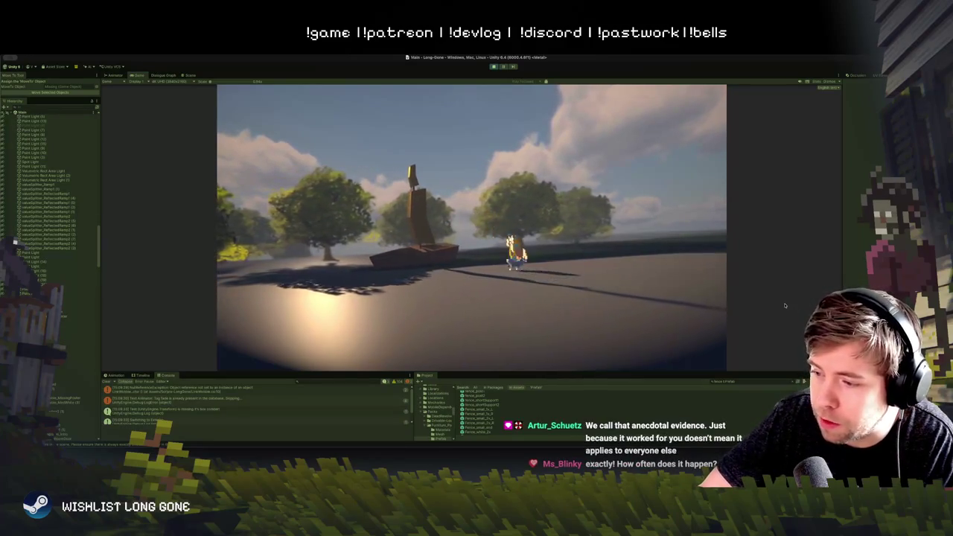
key(w)
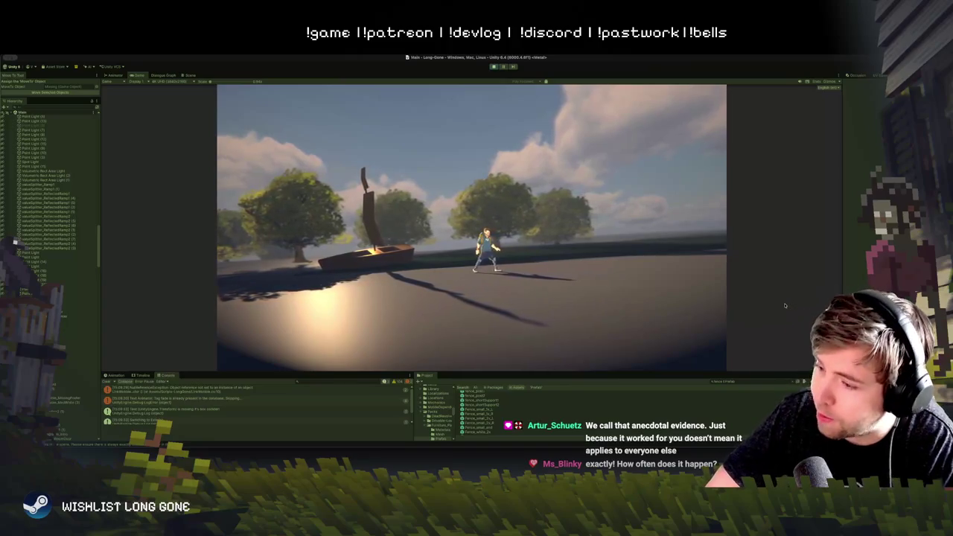
Step: Run back past the boat with two more jumps and return to the boat's post
key(d)
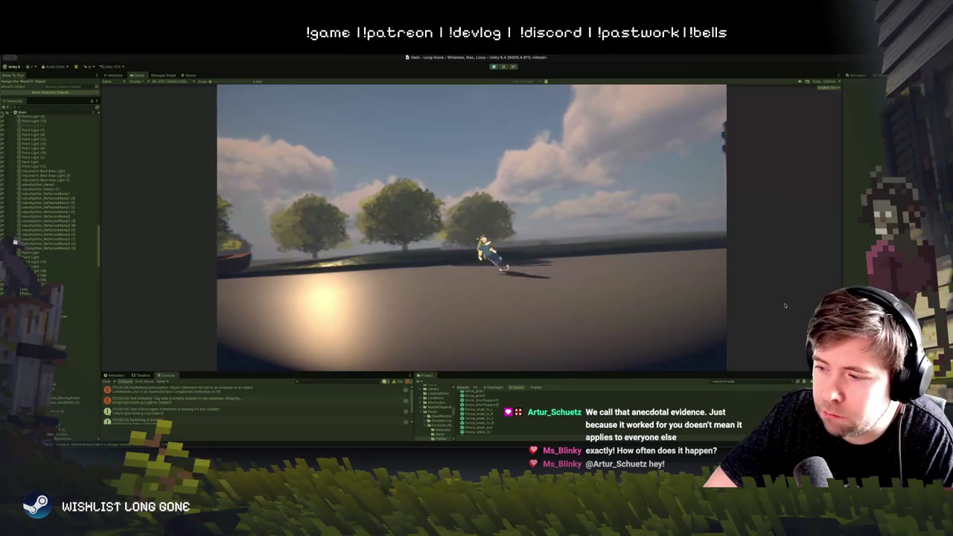
key(space)
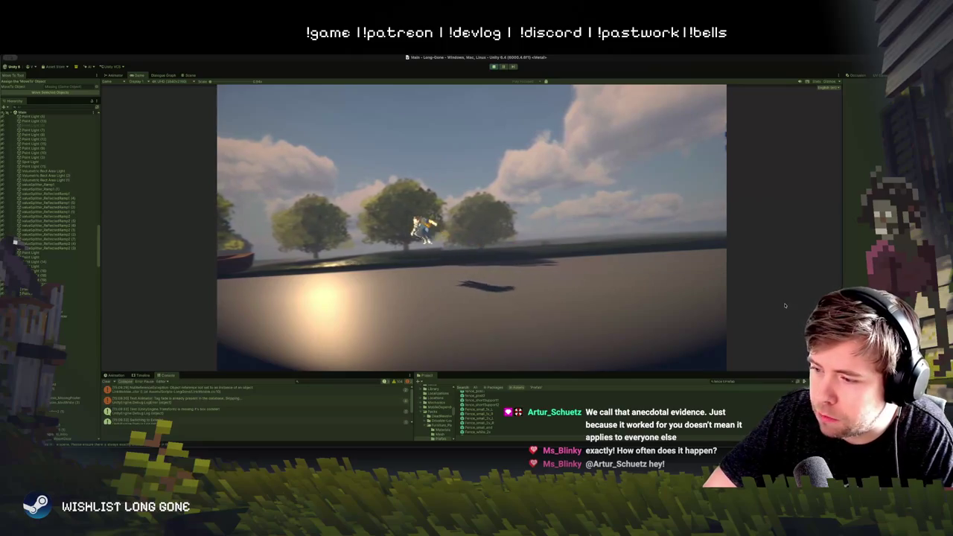
key(a)
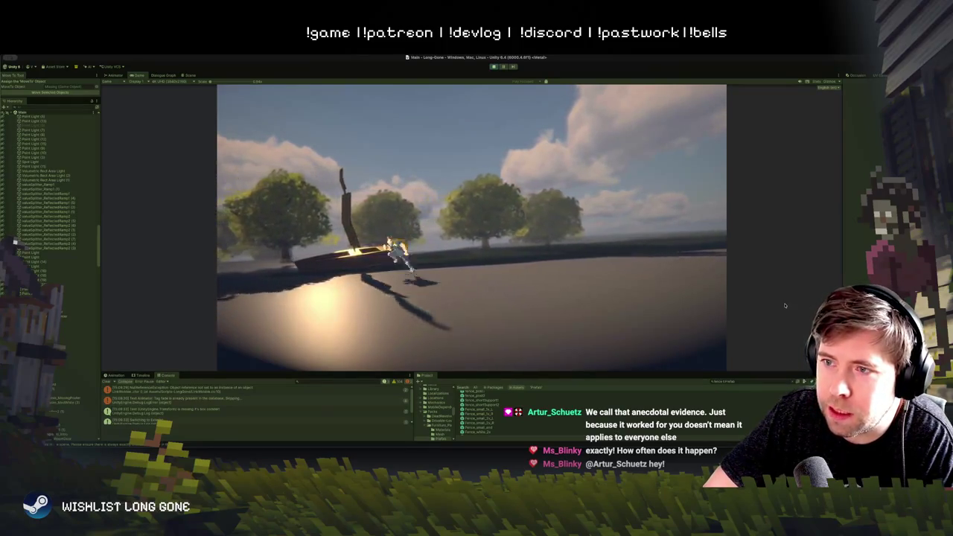
key(d)
key(space)
key(a)
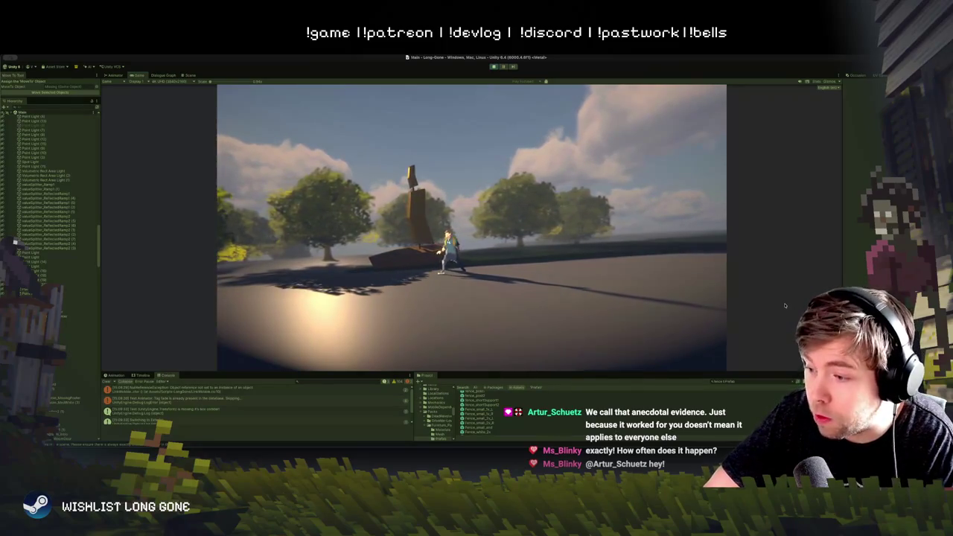
key(d)
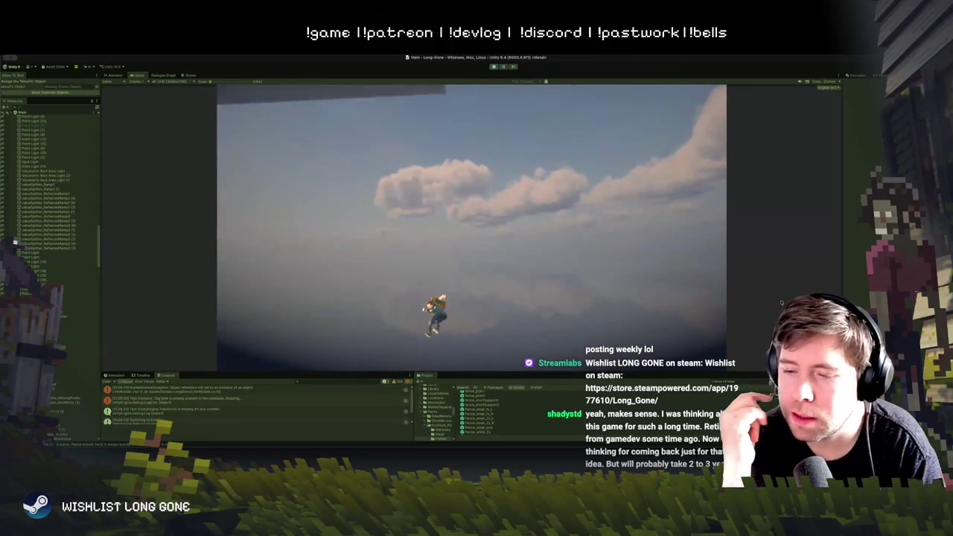
Step: Stop the game and fly the Scene view past the fence into the trees
click(491, 67)
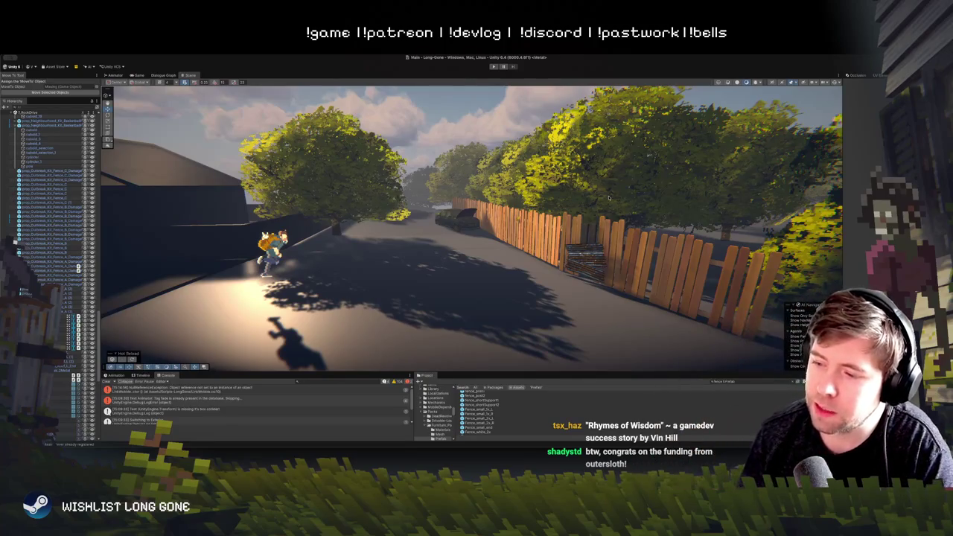
mouse_move(702, 272)
mouse_down()
mouse_move(332, 256)
mouse_move(539, 247)
mouse_move(542, 209)
mouse_move(539, 256)
mouse_move(535, 234)
mouse_move(515, 249)
mouse_move(514, 232)
mouse_up()
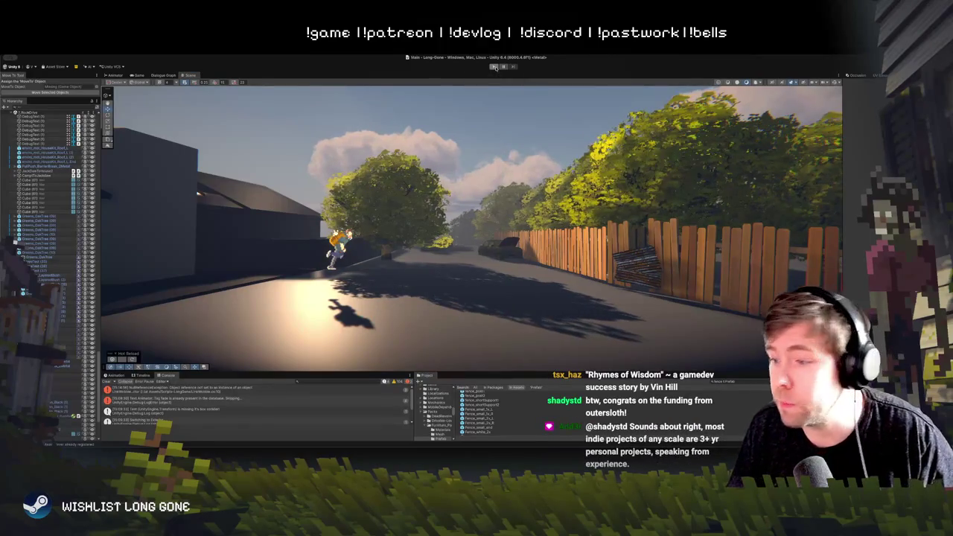
Step: Play-test the street level, then exit Play mode with Ctrl+P
click(494, 67)
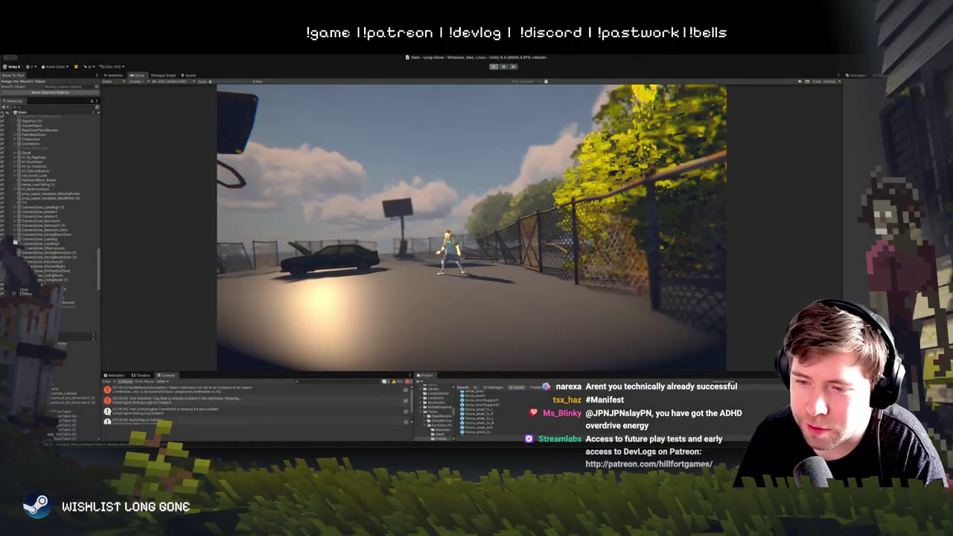
key(ctrl+p)
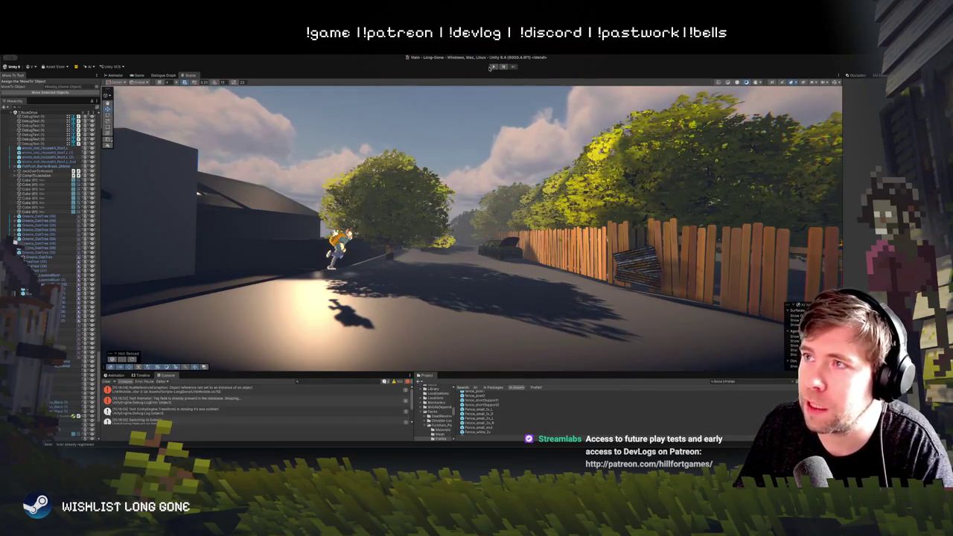
Step: Start another play test, then select one of the wooden fence pieces in the Scene view
click(493, 66)
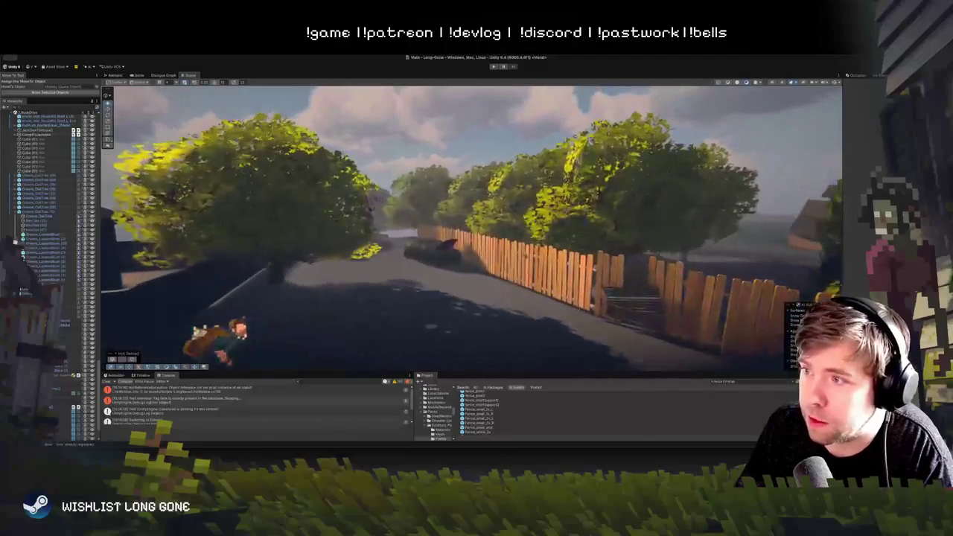
click(579, 283)
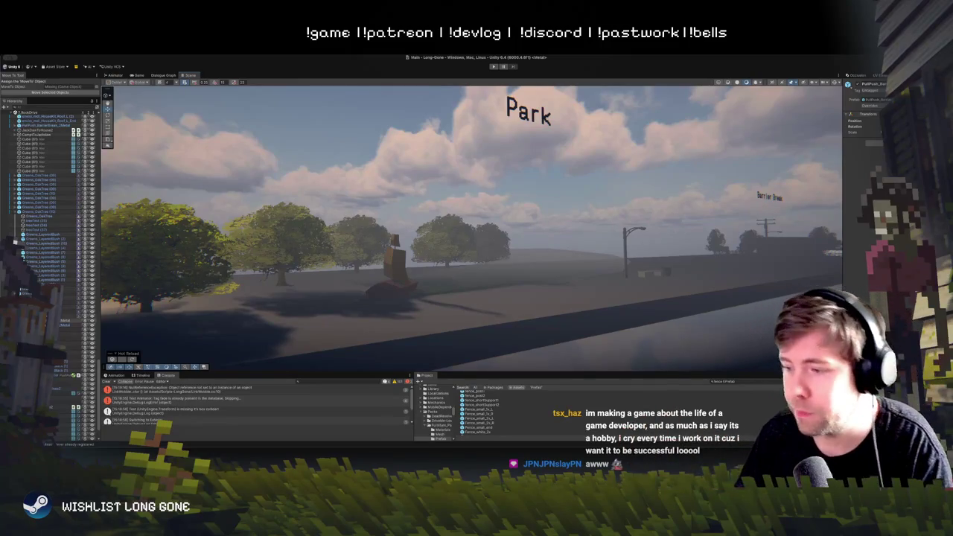
key(w)
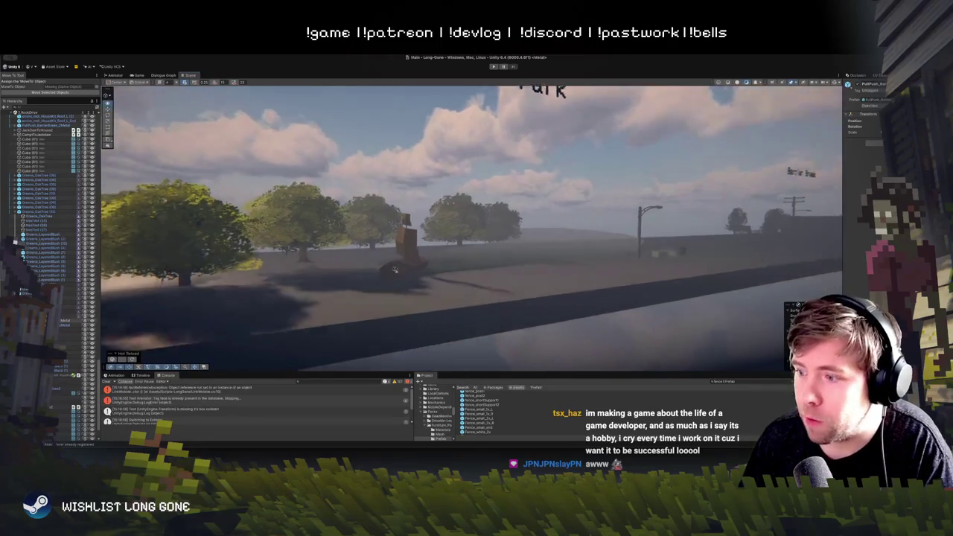
key(w)
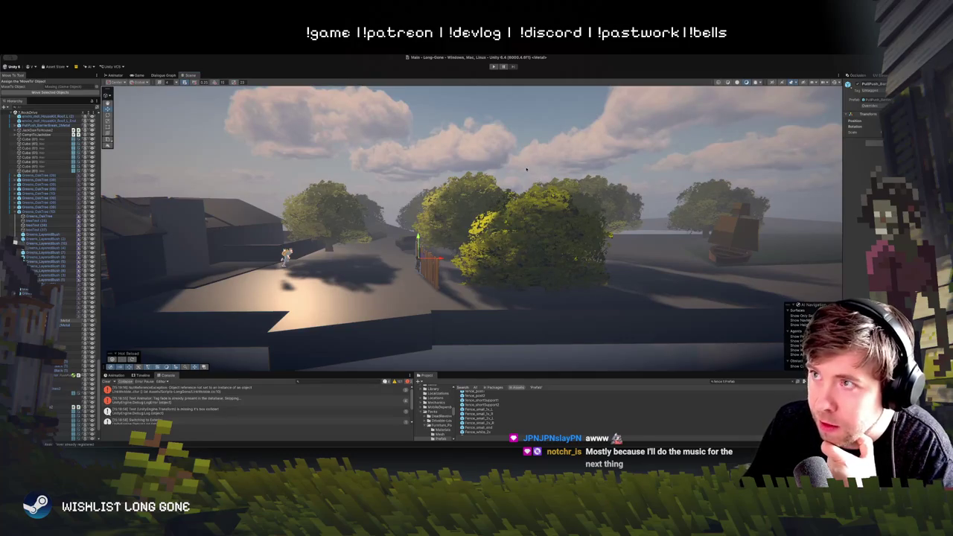
mouse_move(527, 170)
mouse_down()
mouse_move(536, 254)
mouse_move(474, 283)
mouse_up()
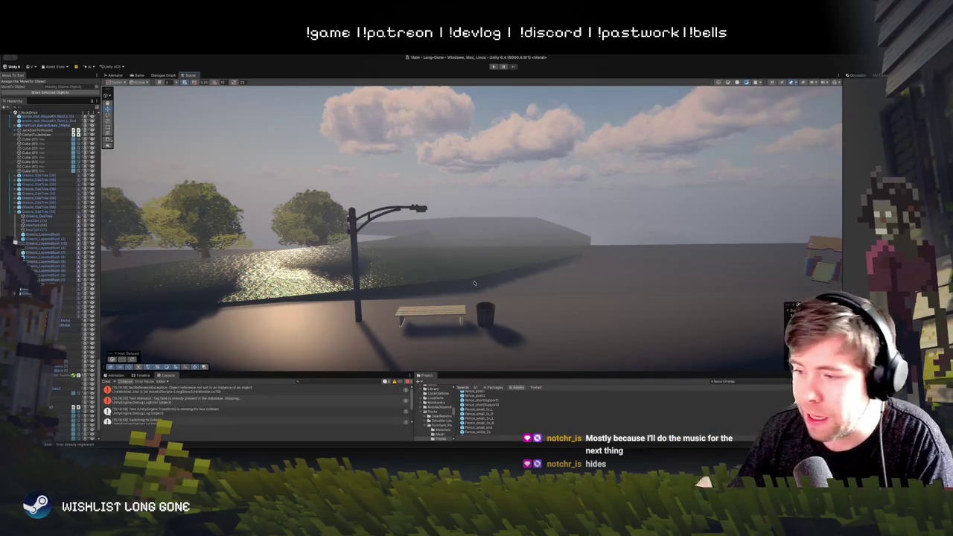
mouse_move(589, 253)
mouse_down()
mouse_move(609, 230)
mouse_move(597, 229)
mouse_move(615, 266)
mouse_move(588, 299)
mouse_up()
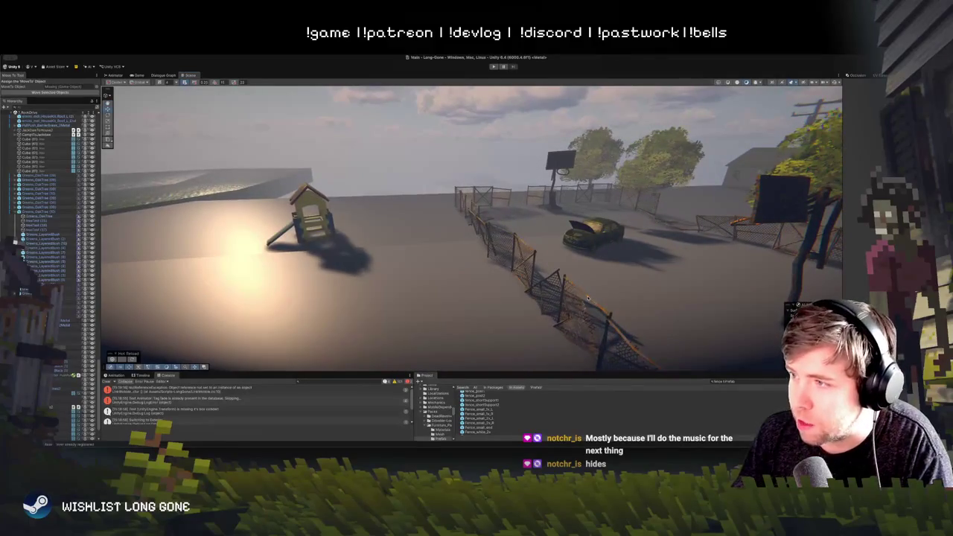
click(588, 299)
right_click(650, 301)
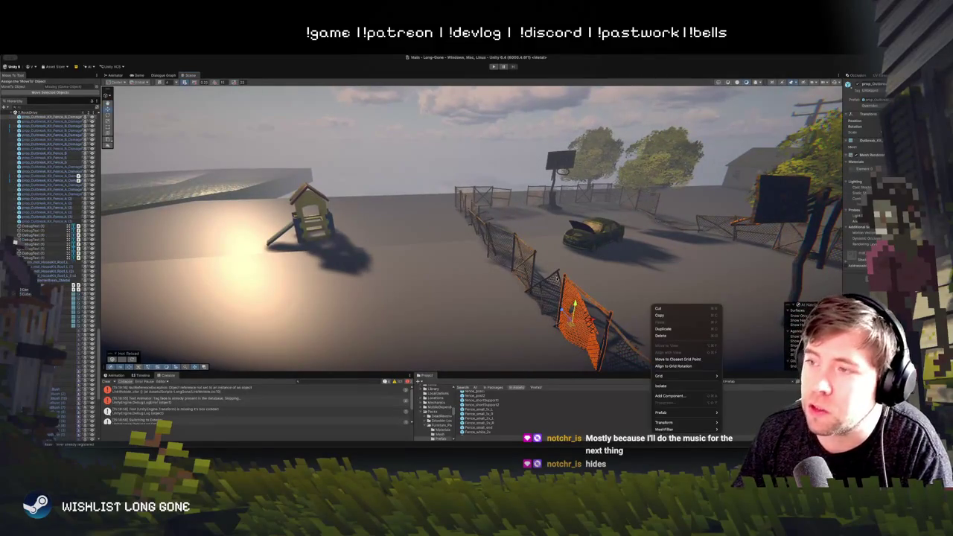
key(Escape)
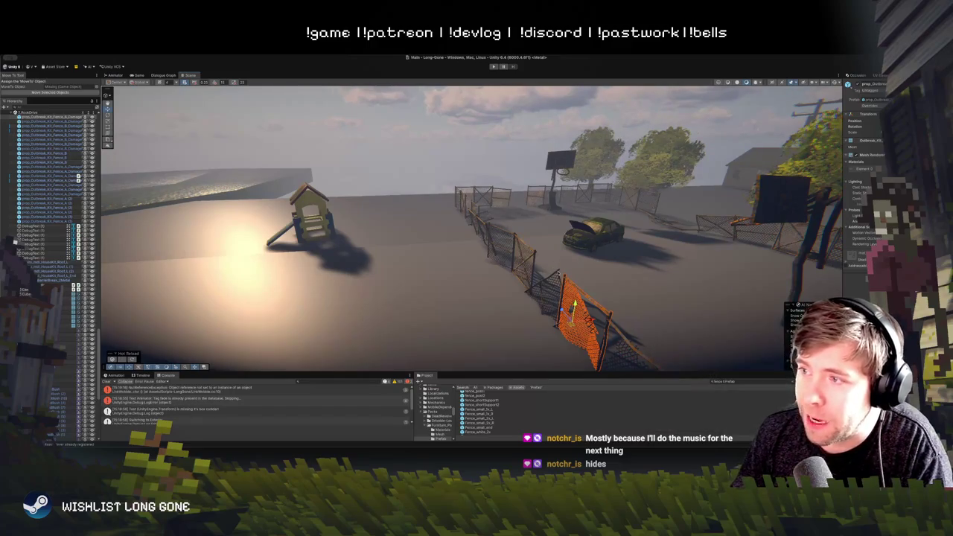
click(547, 302)
click(521, 257)
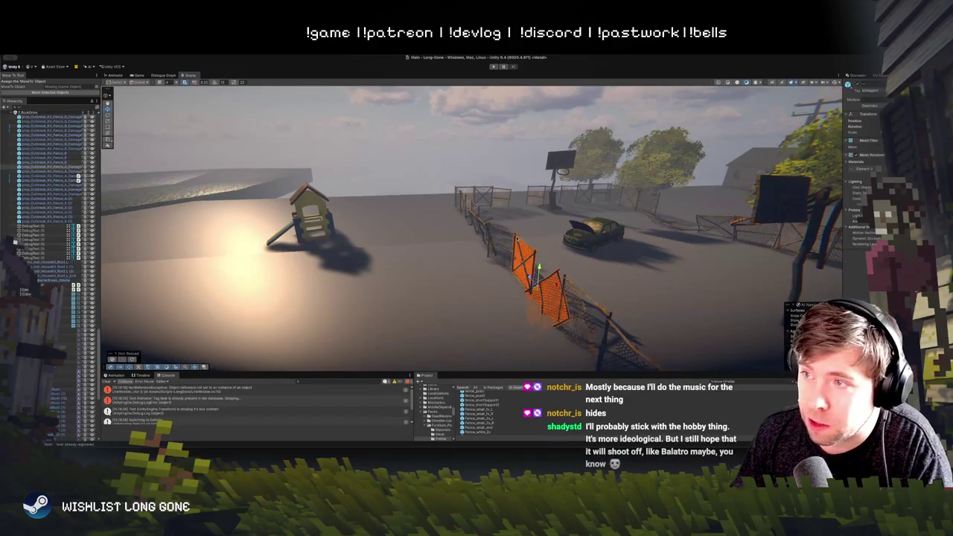
click(512, 236)
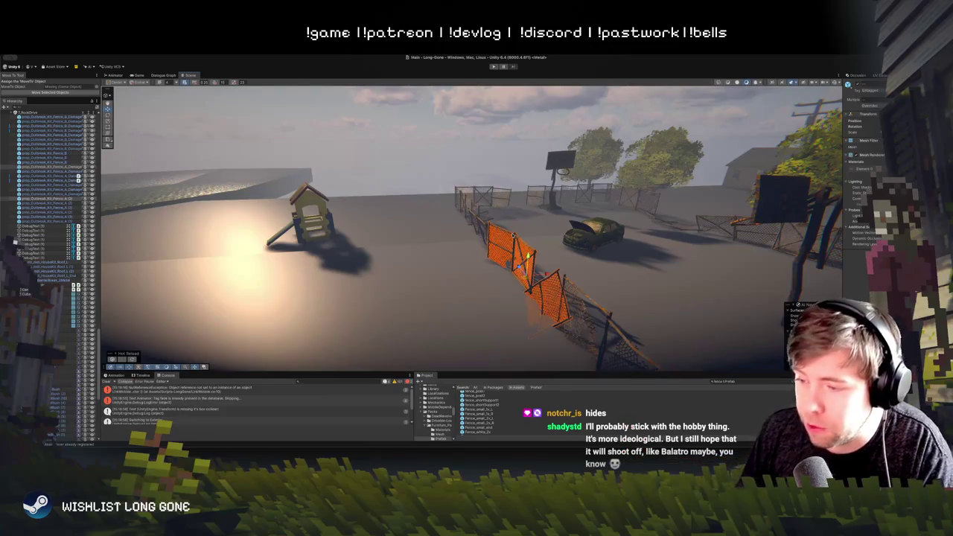
drag(549, 124, 569, 207)
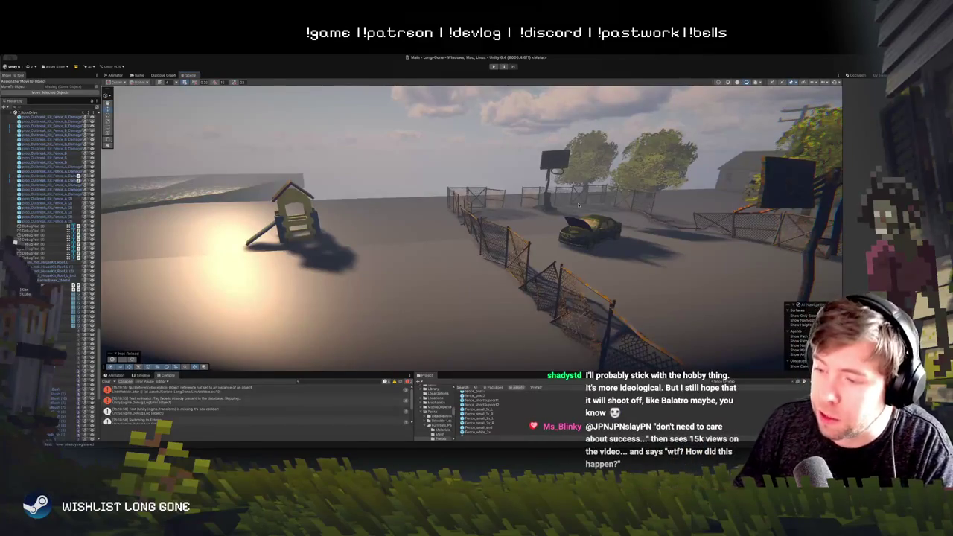
drag(520, 314, 564, 282)
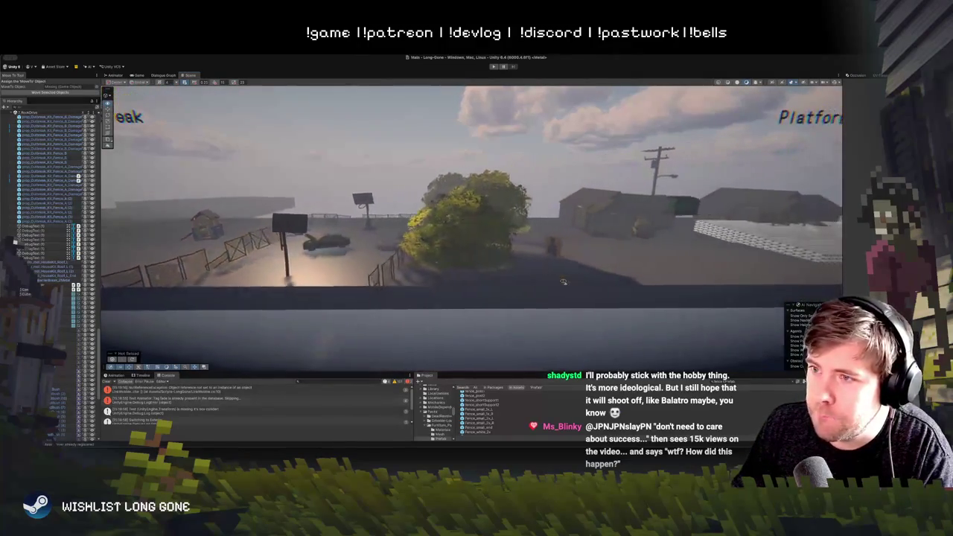
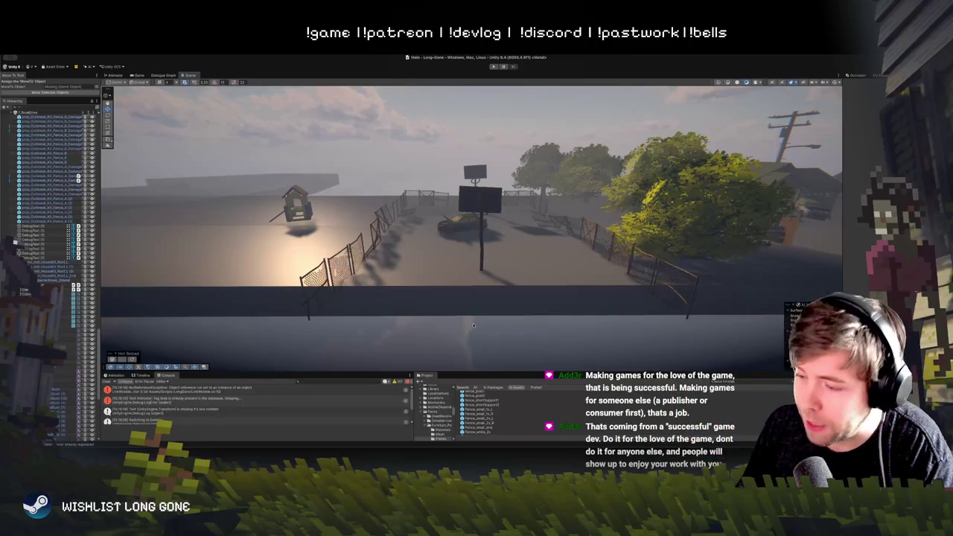
Step: Swing the view over the yard and zoom in on the open-hood car, fence and nearest hoop
drag(485, 325, 484, 235)
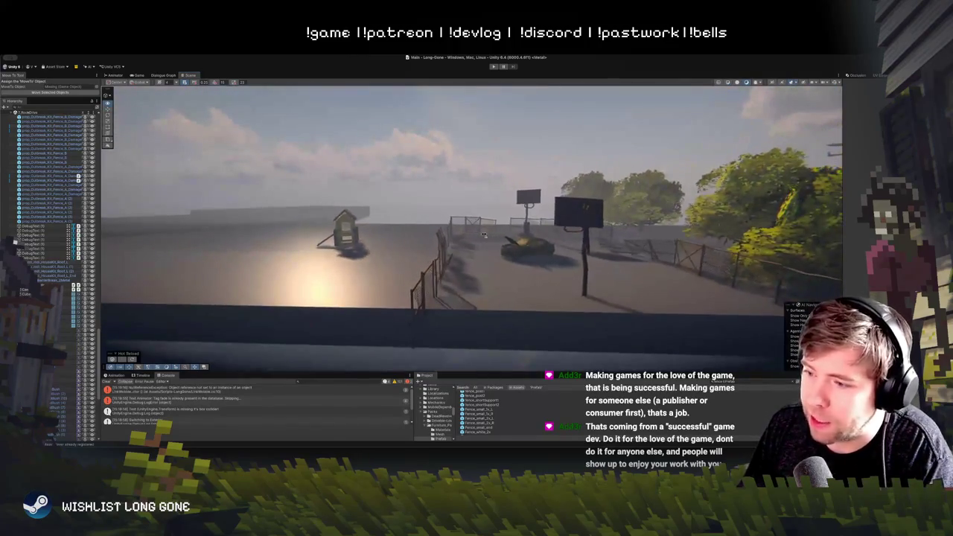
scroll(484, 235, up, 5)
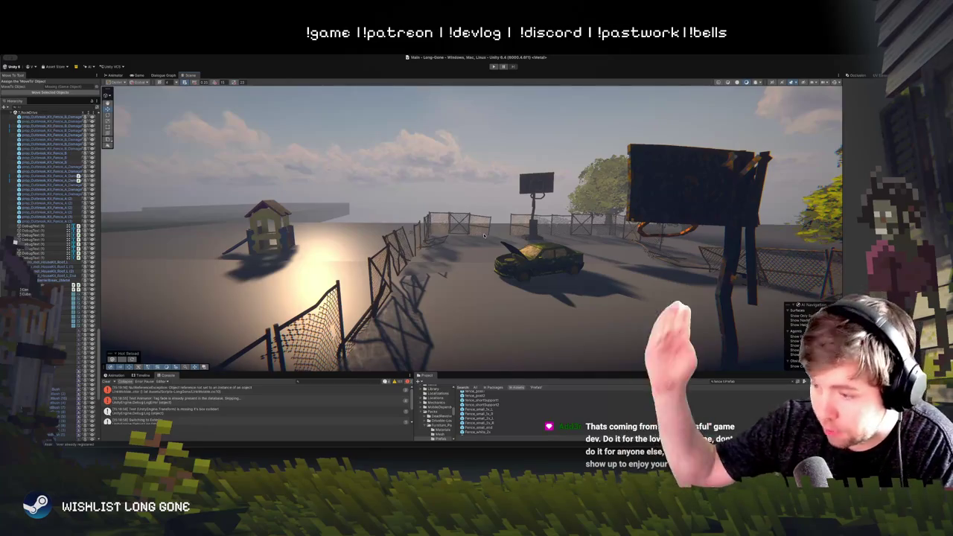
Step: Pull the view back, turn along the chain-link fence, and fly forward past the hut toward the car
mouse_move(471, 251)
mouse_down()
mouse_move(473, 183)
mouse_move(459, 208)
mouse_move(466, 238)
mouse_up()
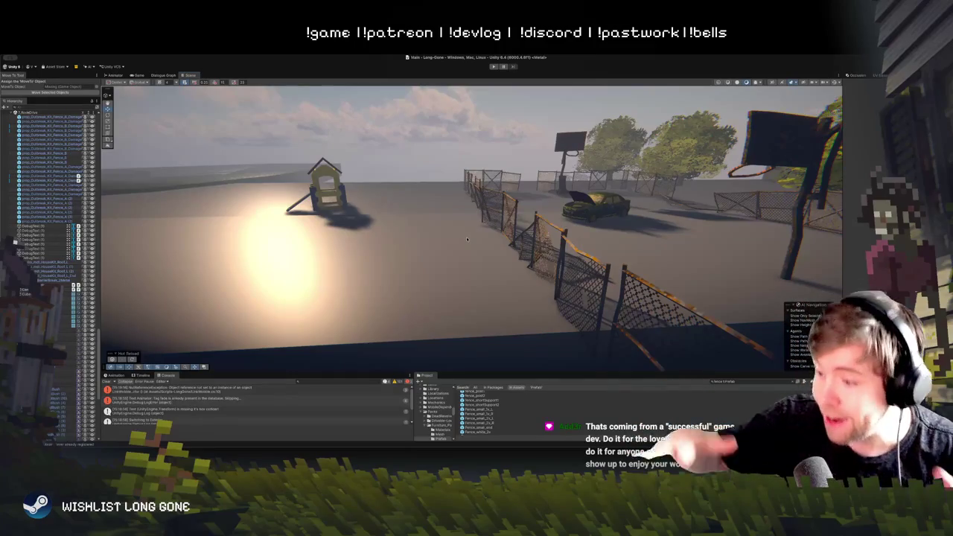
drag(467, 237, 617, 238)
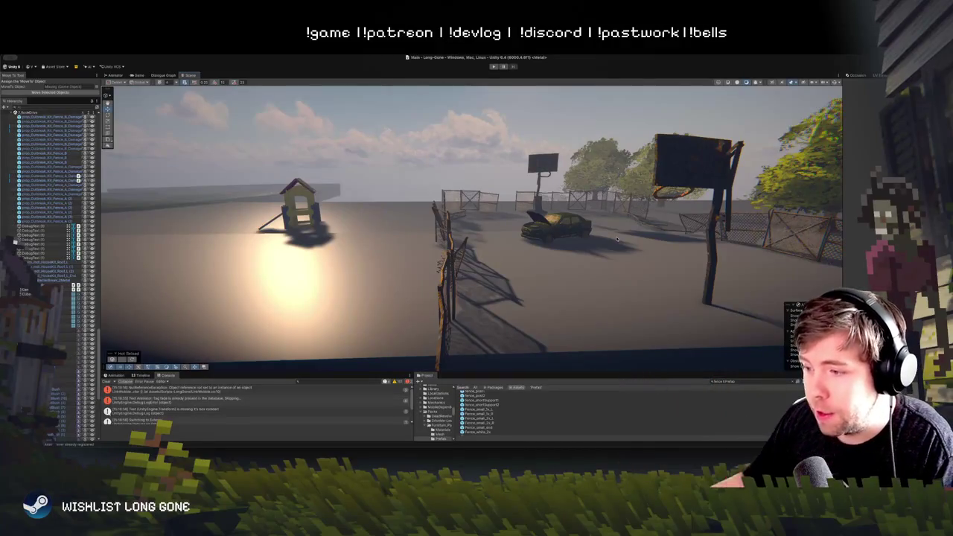
mouse_move(618, 238)
mouse_down()
mouse_move(619, 246)
mouse_move(553, 250)
mouse_up()
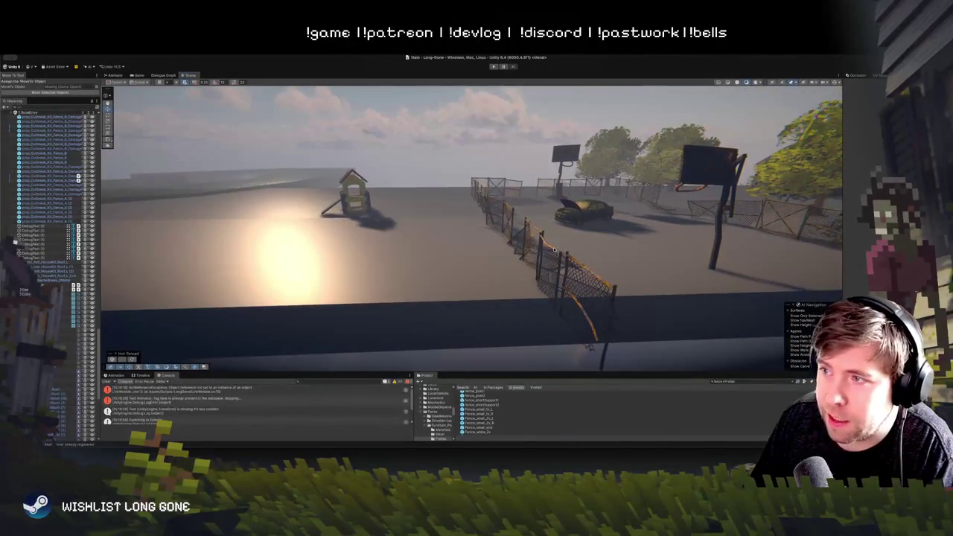
mouse_move(587, 347)
mouse_down()
mouse_move(609, 361)
mouse_move(537, 218)
mouse_up()
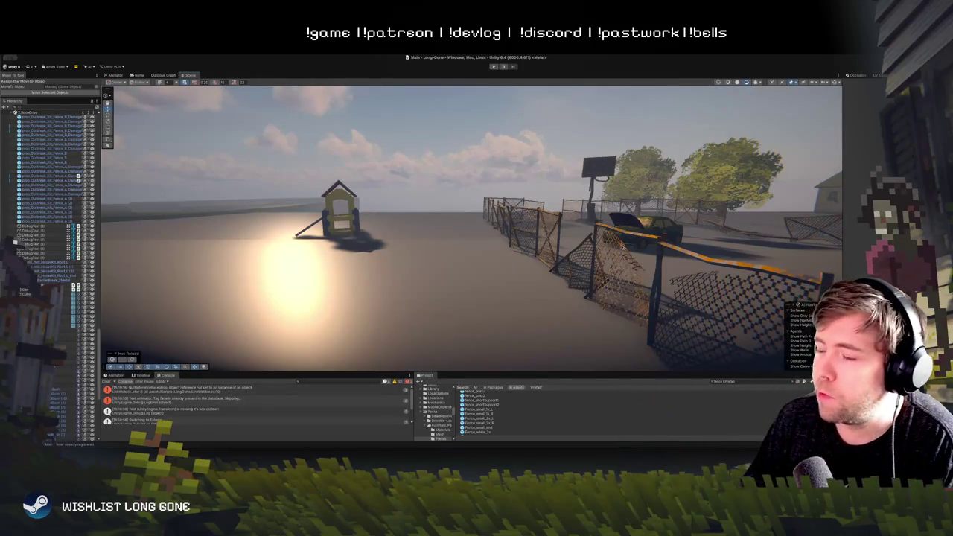
Step: Select a chain-link fence section and orbit behind the nearest hoop to face the car and hut
click(639, 251)
mouse_move(638, 251)
mouse_down()
mouse_move(717, 273)
mouse_move(620, 254)
mouse_move(629, 250)
mouse_up()
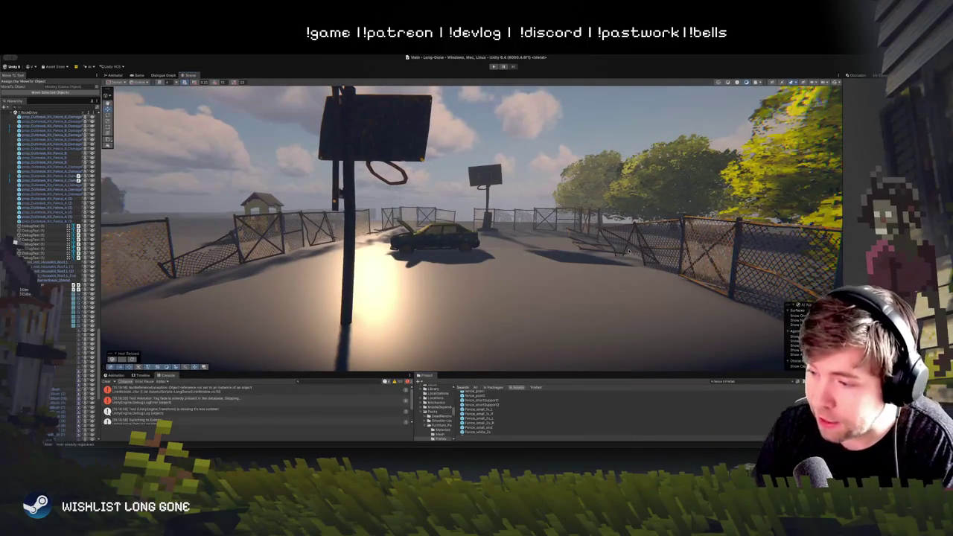